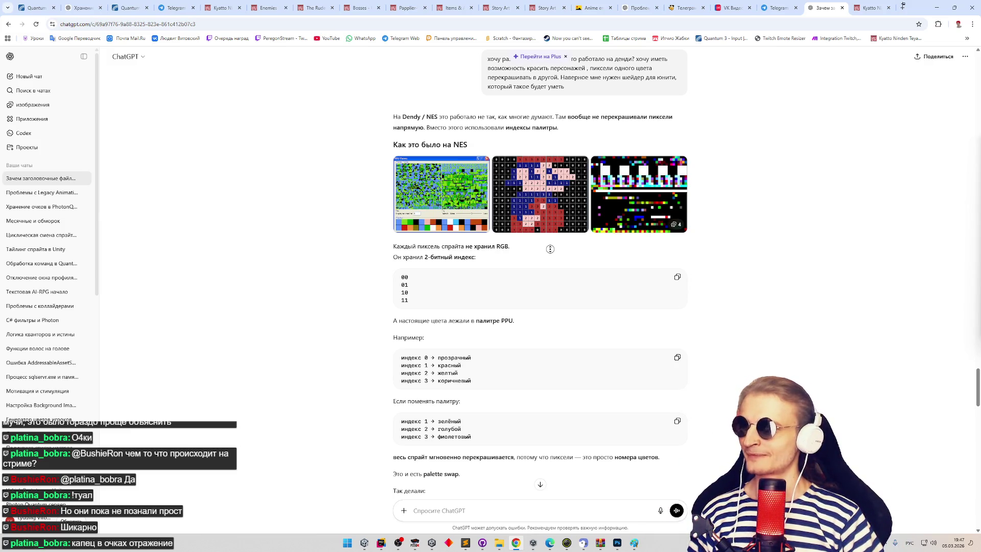
- Scroll ChatGPT's answer down past the LUT texture notes to the full Custom/PaletteSwap shader code
{"action": "middle_click", "coordinate": [551, 255]}
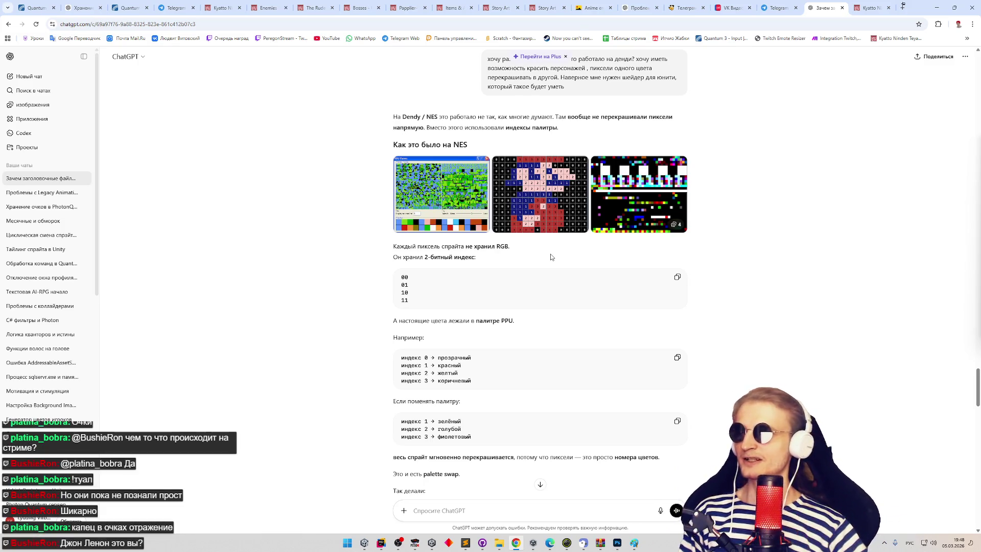
{"action": "middle_click", "coordinate": [560, 267]}
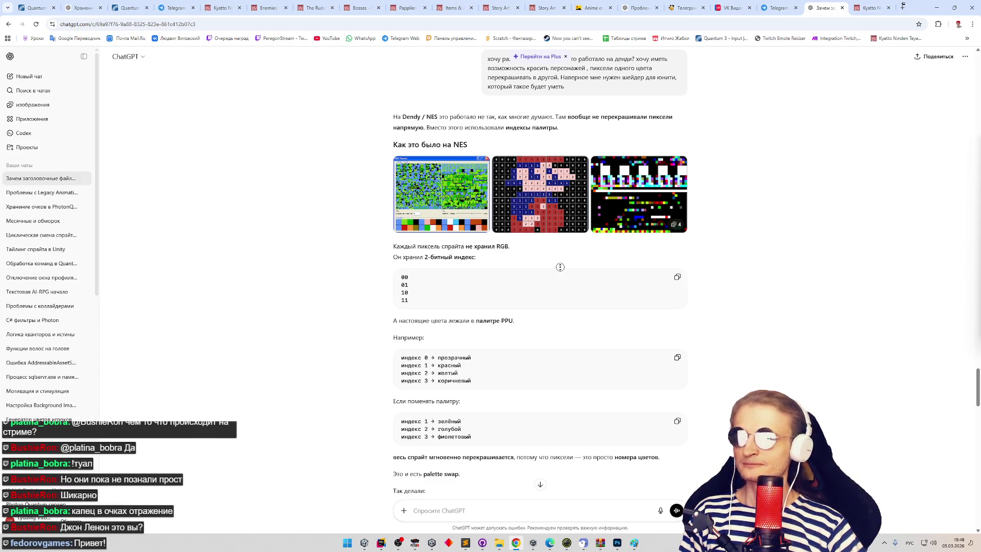
{"action": "left_click", "coordinate": [561, 271]}
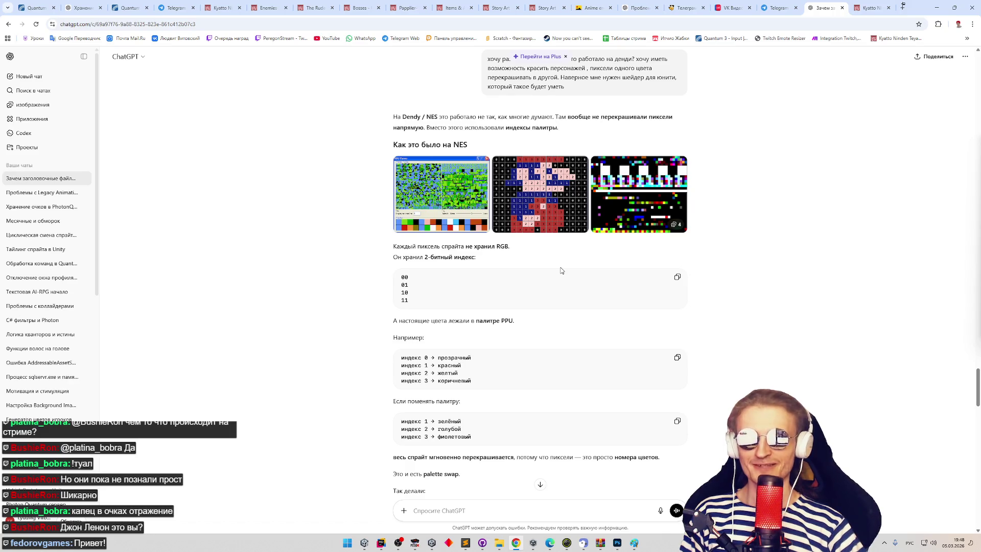
{"action": "middle_click", "coordinate": [560, 267]}
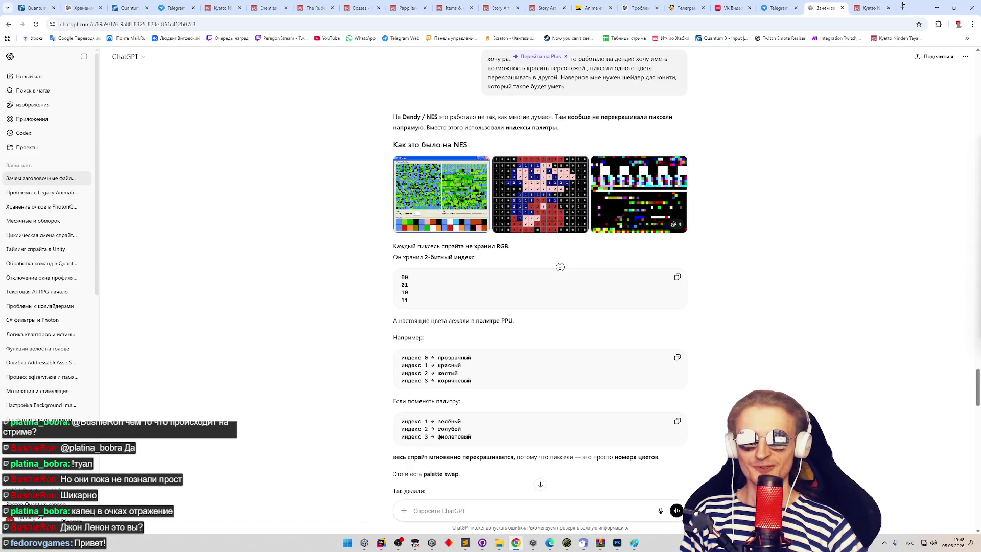
{"action": "scroll", "coordinate": [561, 278], "scroll_direction": "down", "scroll_amount": 1}
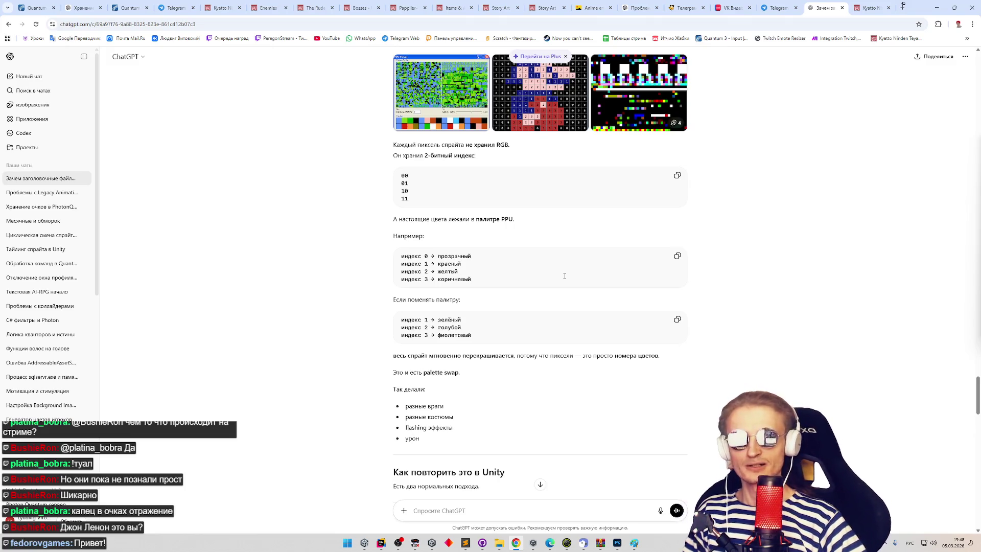
{"action": "middle_click", "coordinate": [717, 268]}
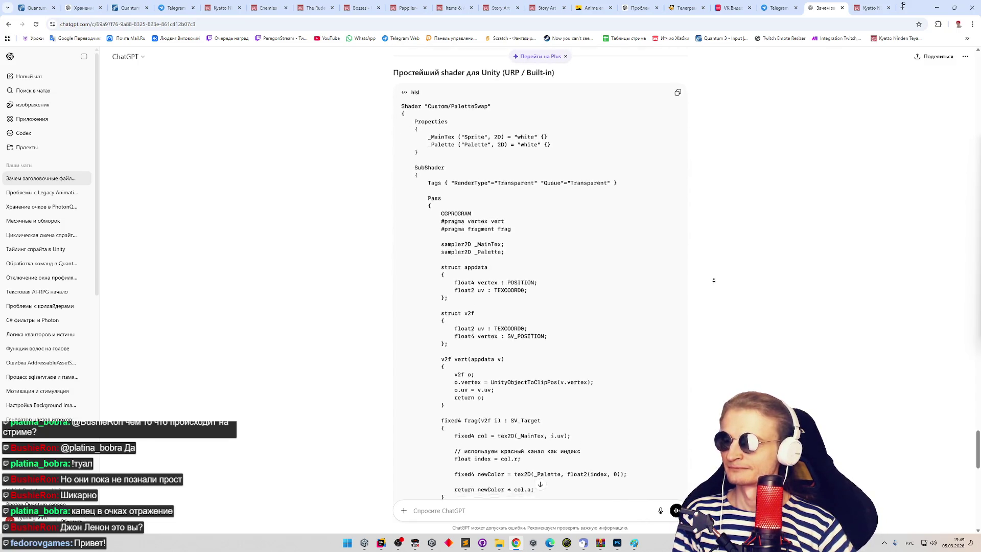
{"action": "middle_click", "coordinate": [715, 281]}
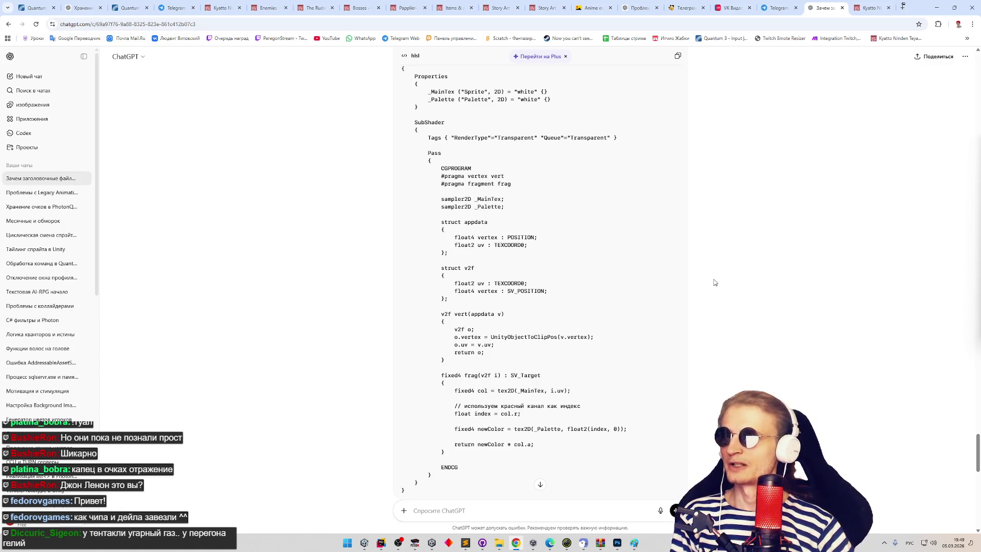
{"action": "scroll", "coordinate": [711, 280], "scroll_direction": "up", "scroll_amount": 2}
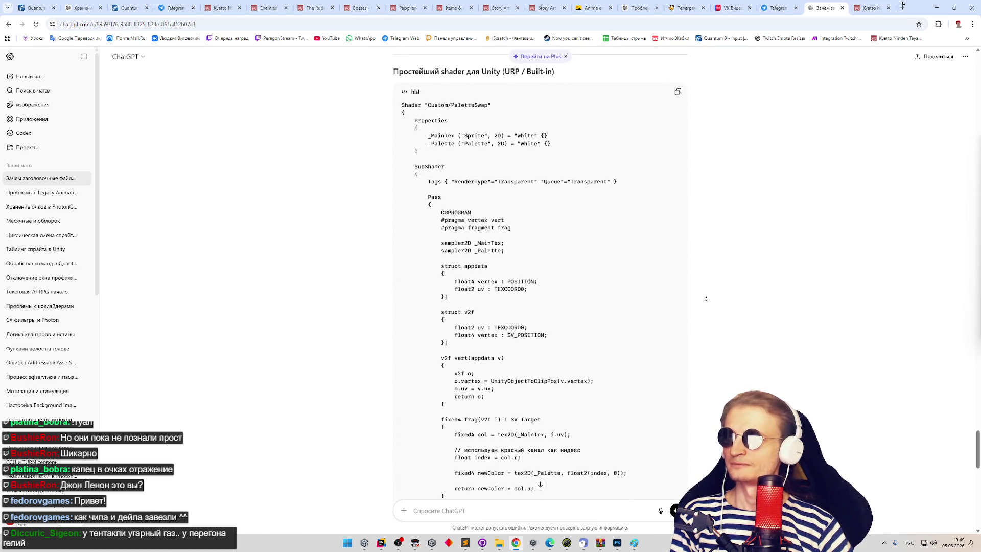
{"action": "middle_click", "coordinate": [707, 300]}
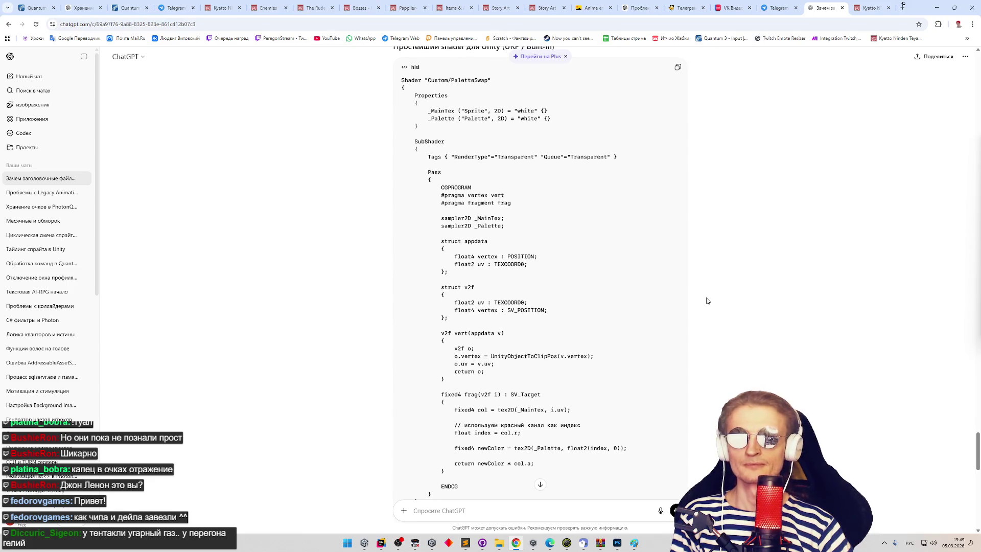
{"action": "middle_click", "coordinate": [706, 297]}
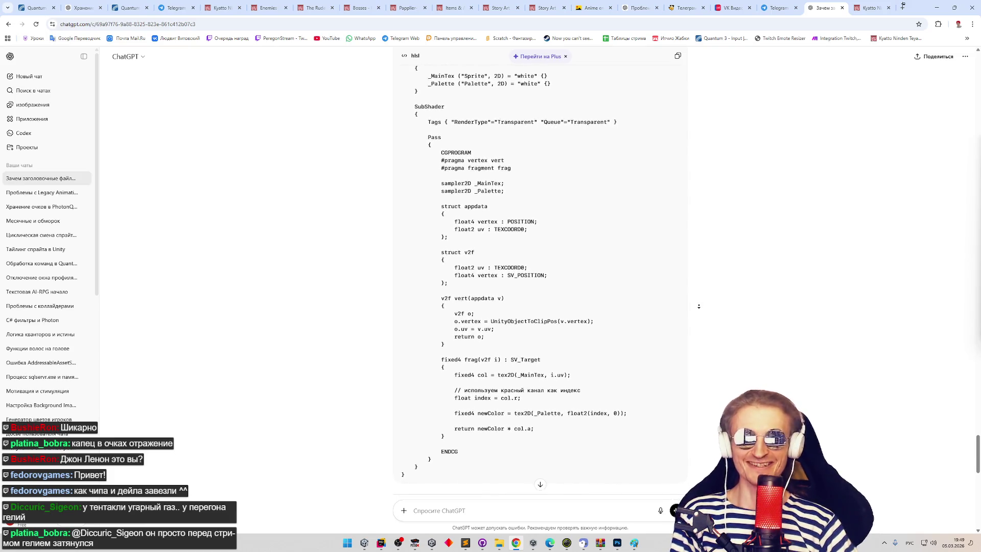
{"action": "middle_click", "coordinate": [700, 307]}
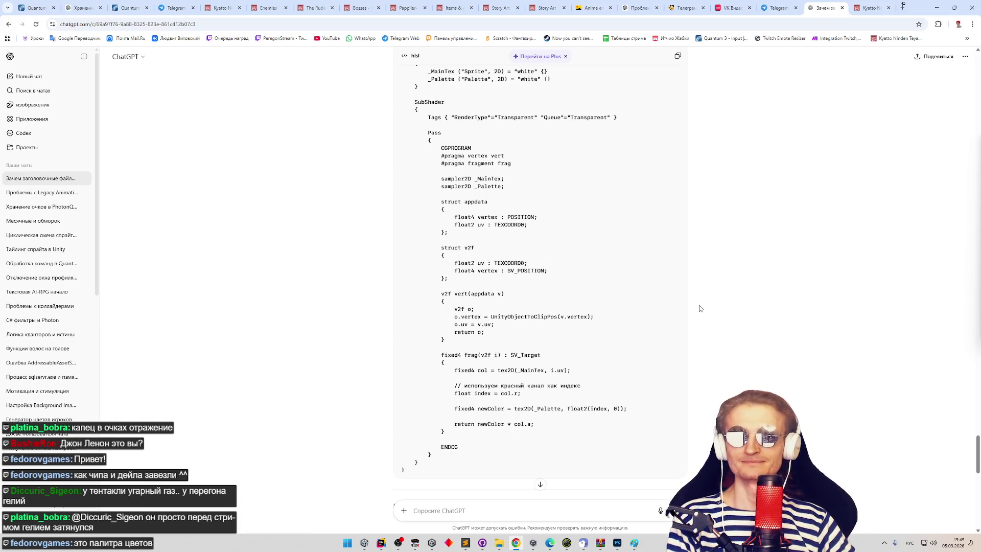
{"action": "middle_click", "coordinate": [699, 306]}
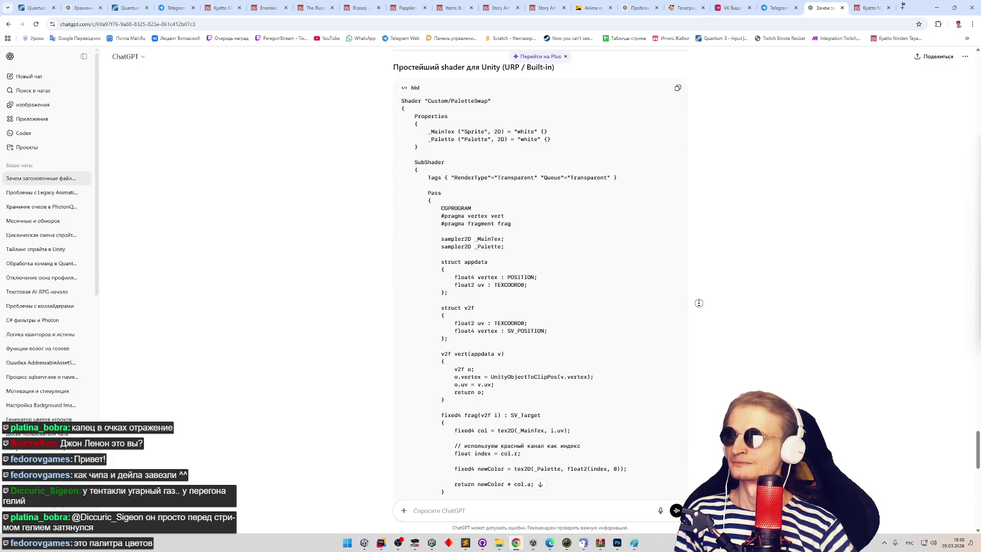
{"action": "middle_click", "coordinate": [699, 303]}
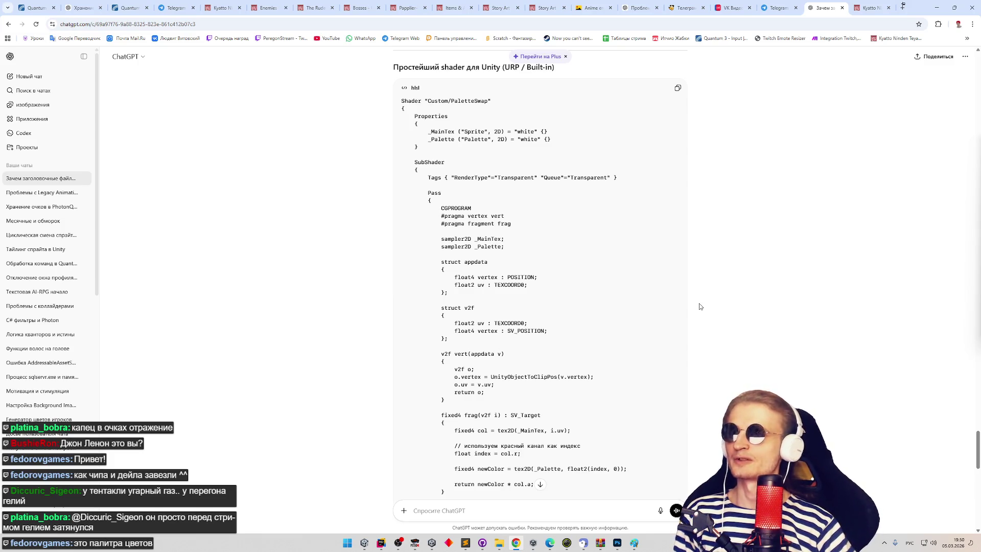
{"action": "middle_click", "coordinate": [699, 303]}
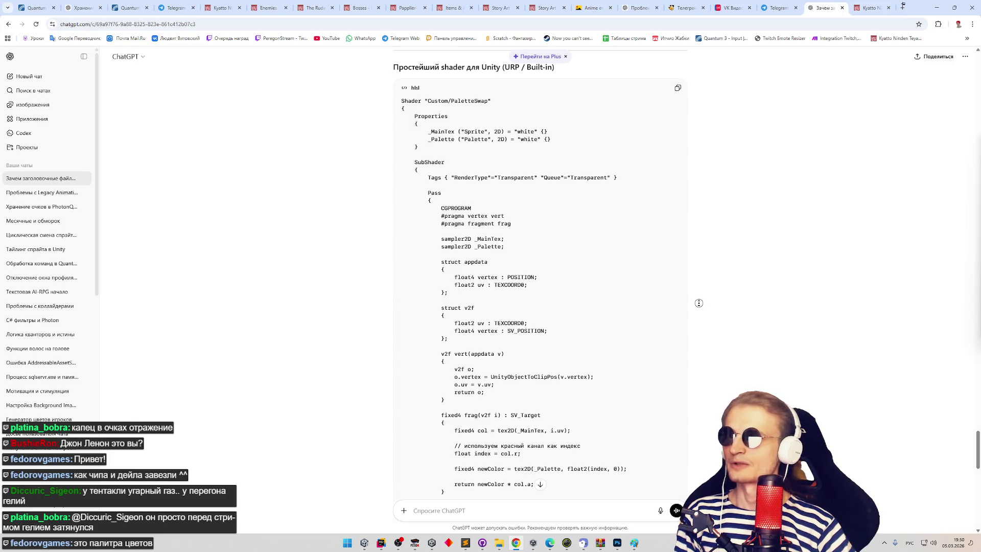
{"action": "scroll", "coordinate": [699, 311], "scroll_direction": "down", "scroll_amount": 1}
{"action": "scroll", "coordinate": [698, 311], "scroll_direction": "down", "scroll_amount": 1}
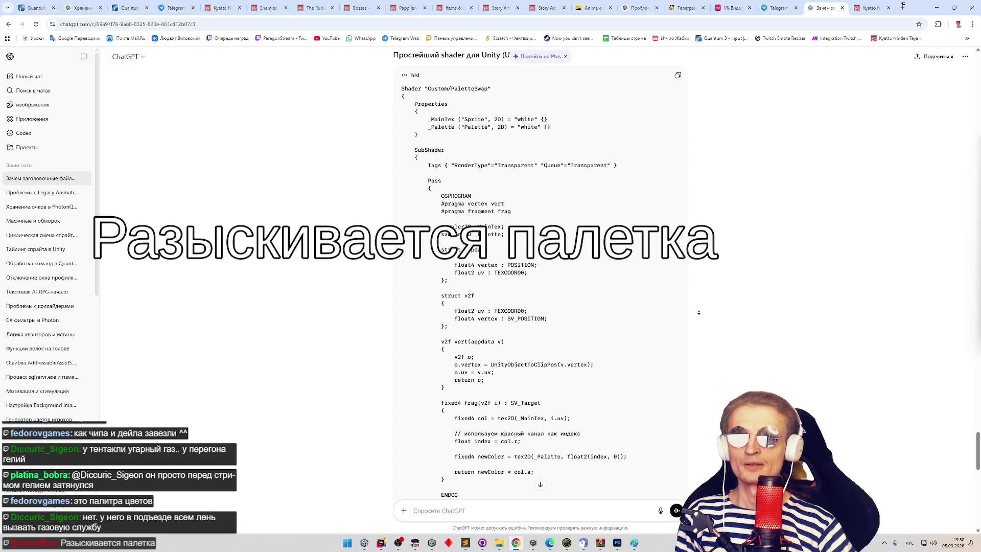
{"action": "scroll", "coordinate": [699, 311], "scroll_direction": "down", "scroll_amount": 1}
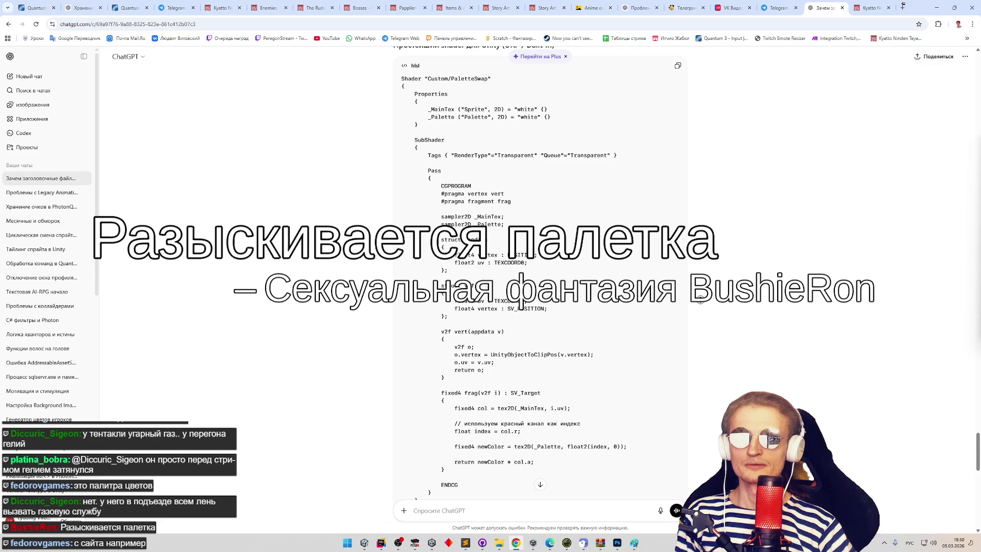
{"action": "scroll", "coordinate": [702, 304], "scroll_direction": "down", "scroll_amount": 1}
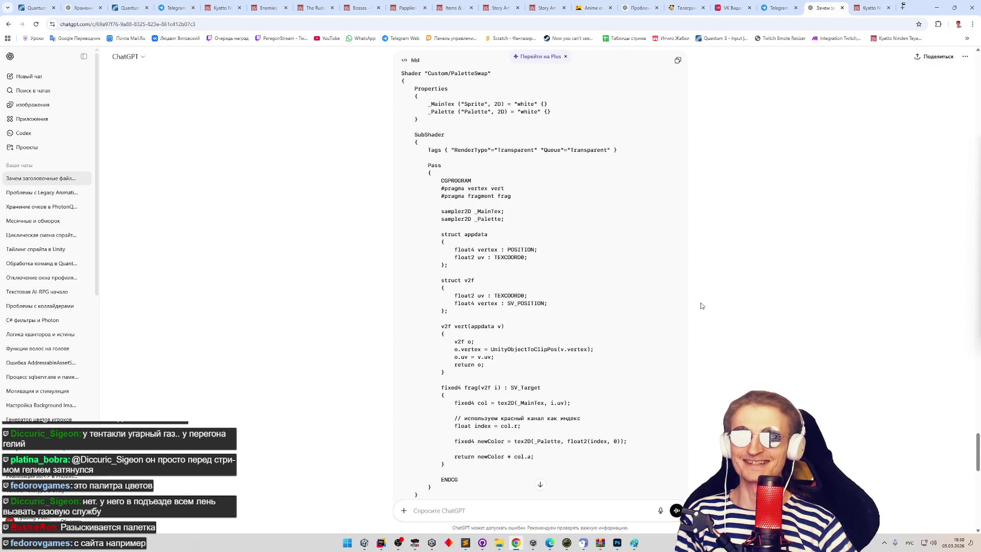
{"action": "middle_click", "coordinate": [701, 306]}
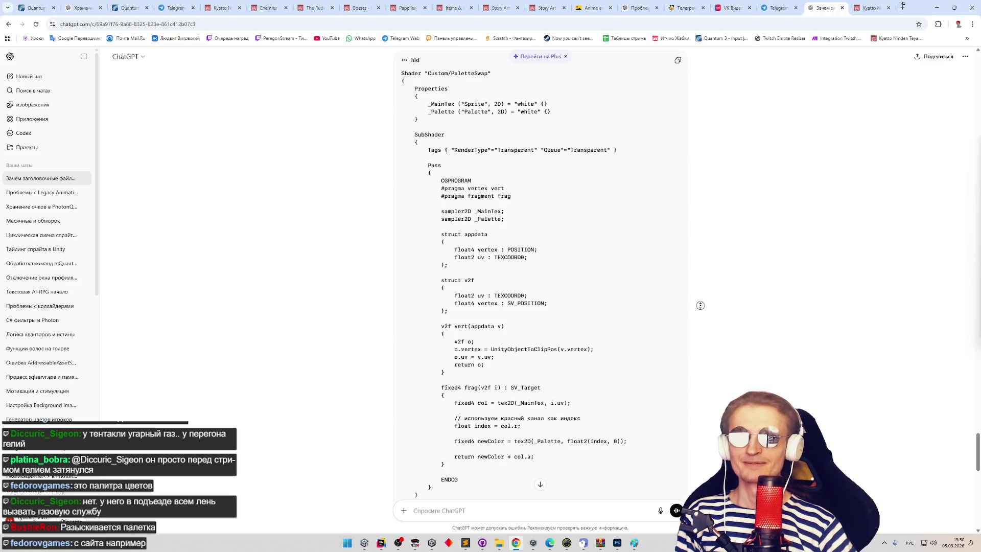
{"action": "scroll", "coordinate": [701, 305], "scroll_direction": "down", "scroll_amount": 1}
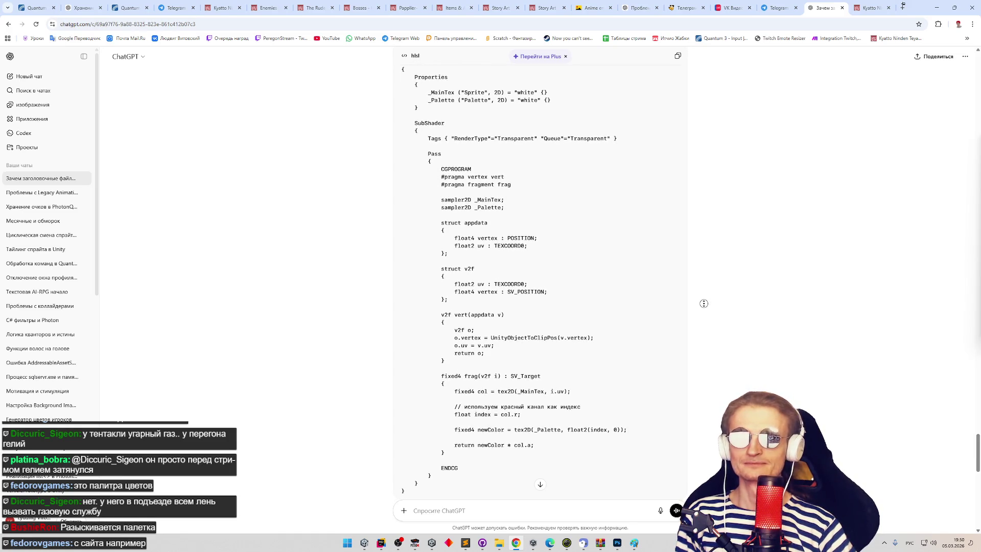
{"action": "scroll", "coordinate": [704, 305], "scroll_direction": "down", "scroll_amount": 1}
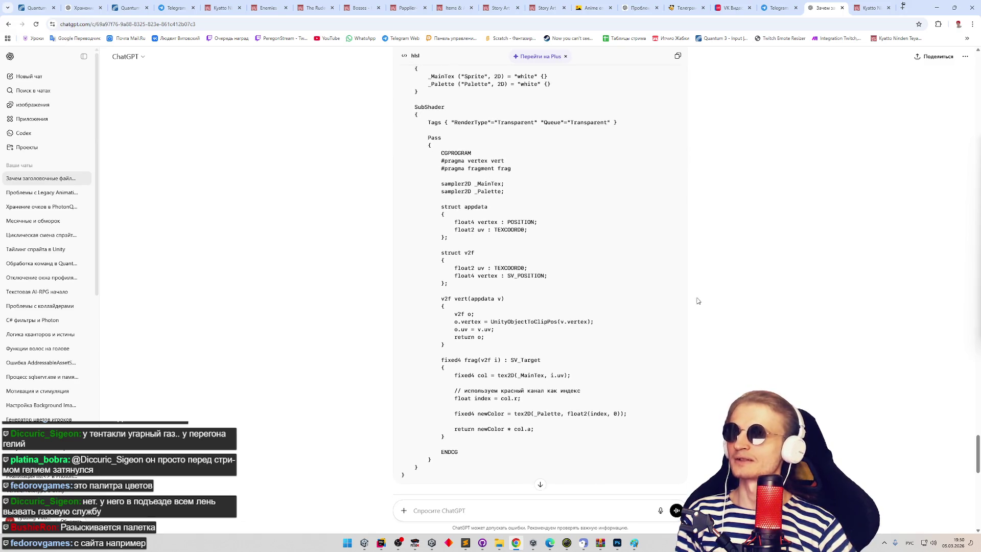
{"action": "scroll", "coordinate": [467, 120], "scroll_direction": "up", "scroll_amount": 1}
{"action": "double_click", "coordinate": [436, 117]}
{"action": "left_click", "coordinate": [436, 119]}
{"action": "middle_click", "coordinate": [674, 214]}
{"action": "scroll", "coordinate": [674, 213], "scroll_direction": "down", "scroll_amount": 1}
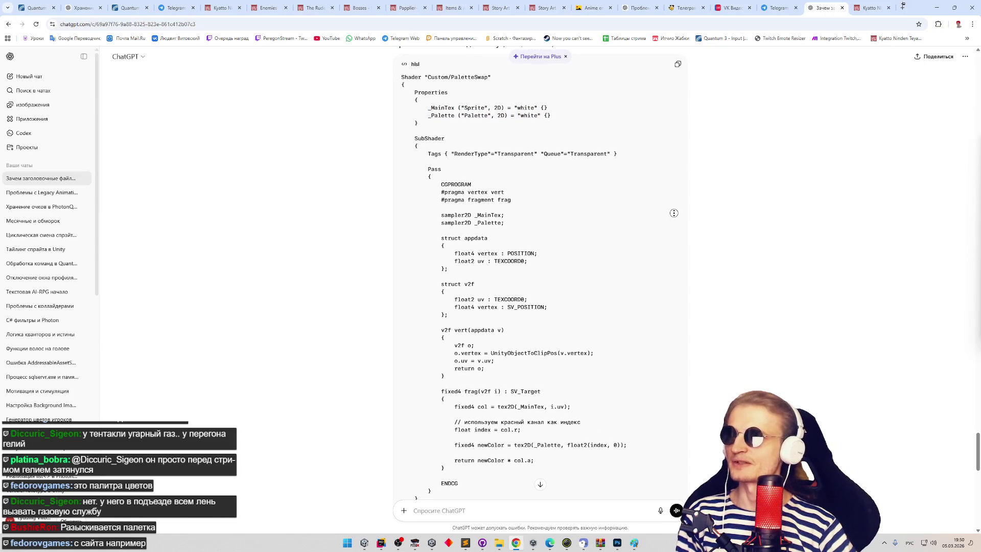
{"action": "left_click", "coordinate": [675, 213]}
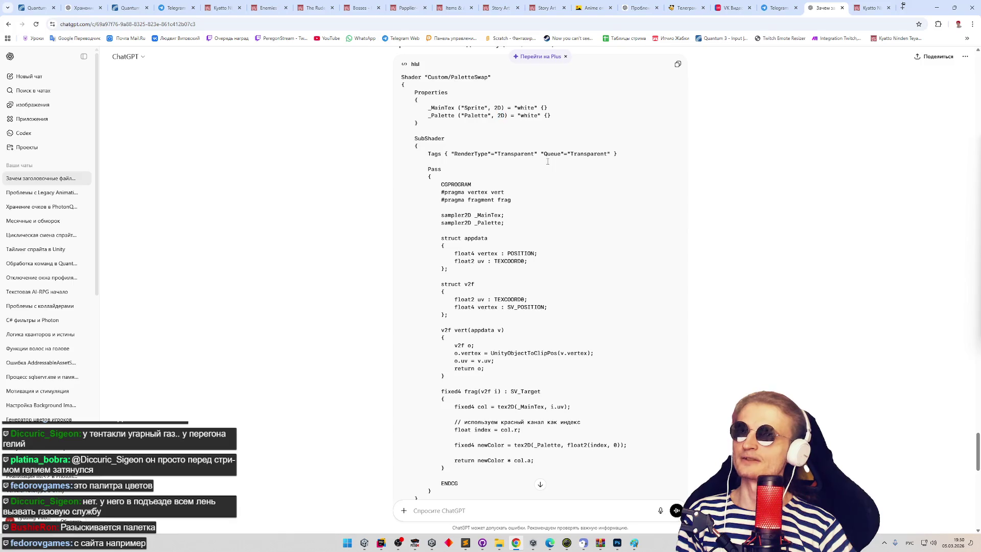
{"action": "middle_click", "coordinate": [589, 179]}
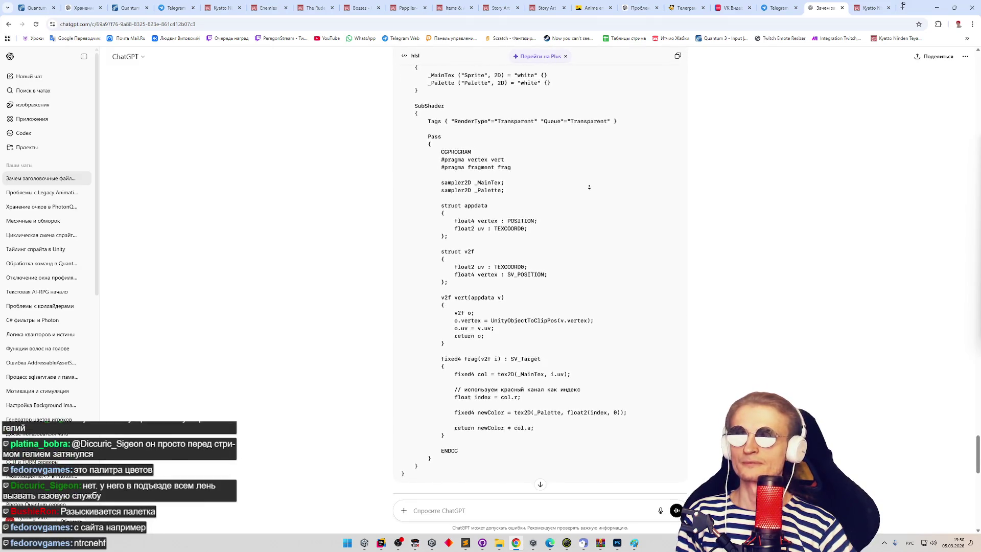
{"action": "left_click", "coordinate": [591, 186]}
- Return to Lospec's Palette List and scroll slightly into its 4160 palettes, starting with Delirium Vista
{"action": "key", "text": "alt+Tab"}
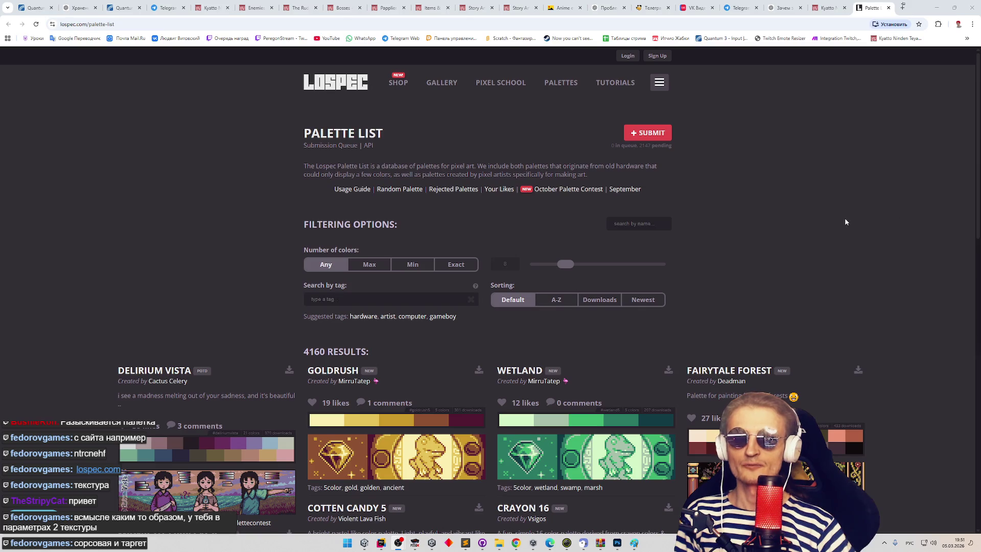
{"action": "left_click", "coordinate": [818, 217]}
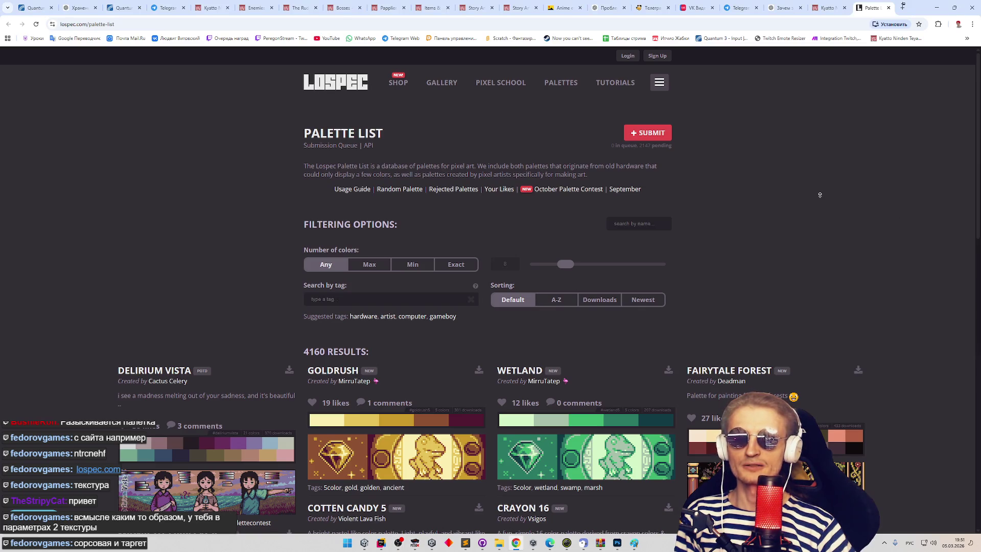
{"action": "middle_click", "coordinate": [820, 215]}
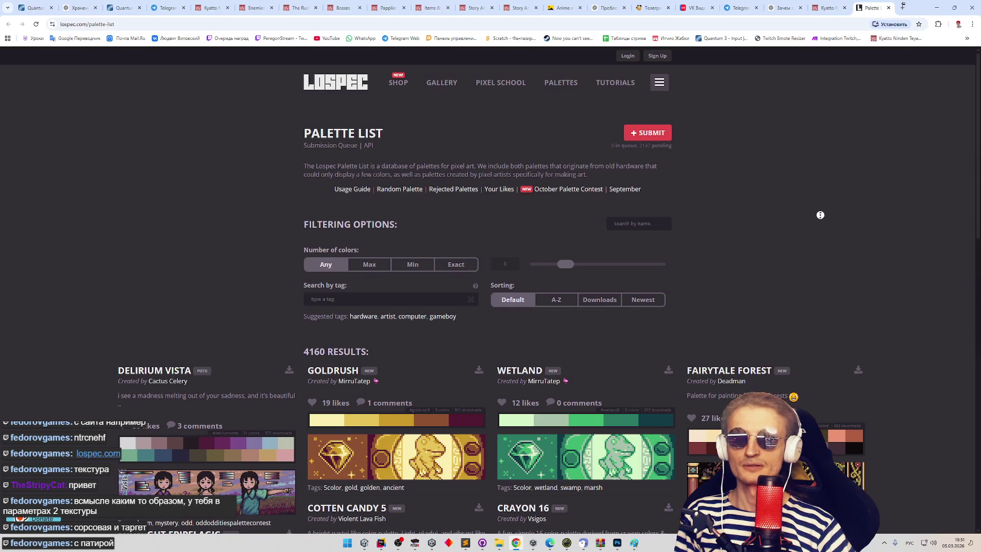
{"action": "scroll", "coordinate": [820, 214], "scroll_direction": "down", "scroll_amount": 1}
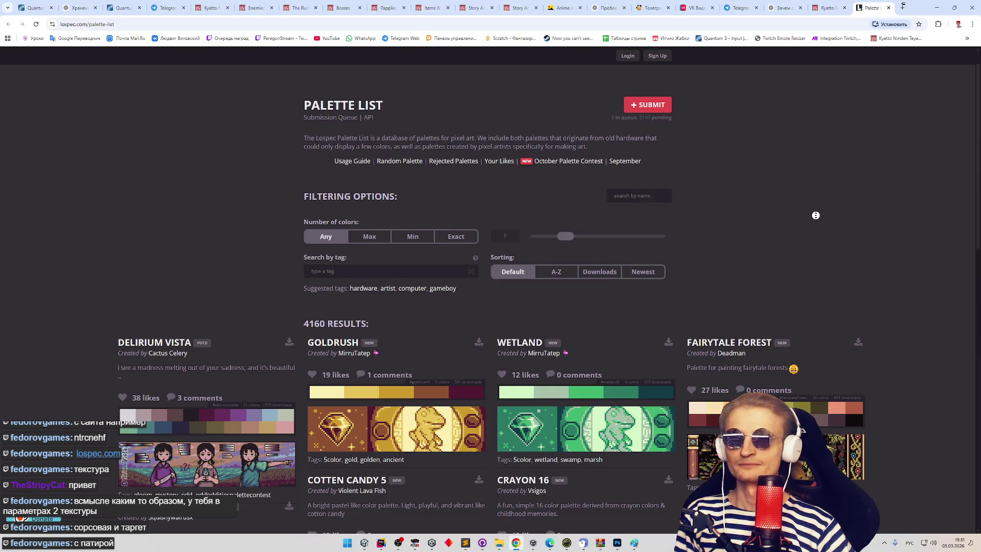
{"action": "scroll", "coordinate": [816, 215], "scroll_direction": "down", "scroll_amount": 1}
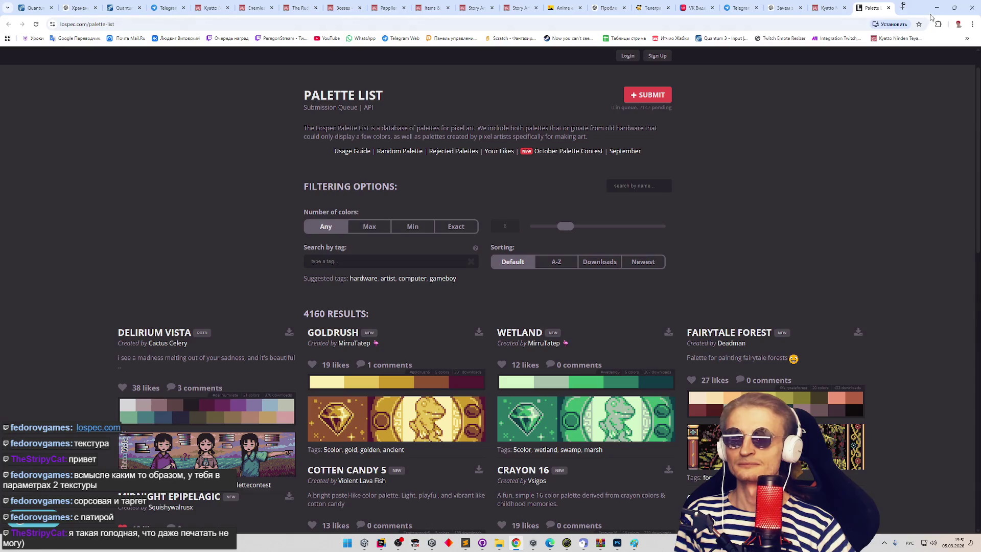
{"action": "left_click", "coordinate": [937, 8]}
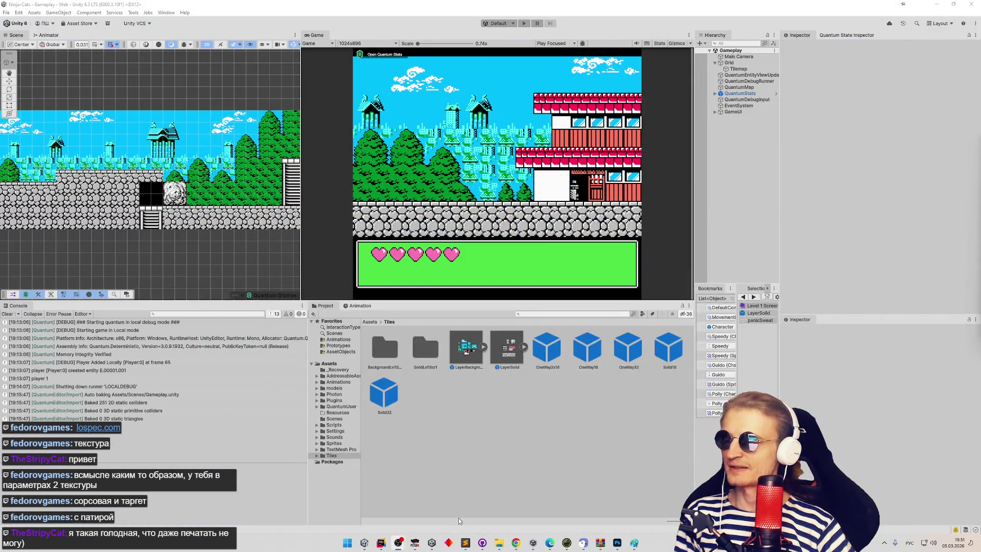
{"action": "left_click", "coordinate": [516, 543]}
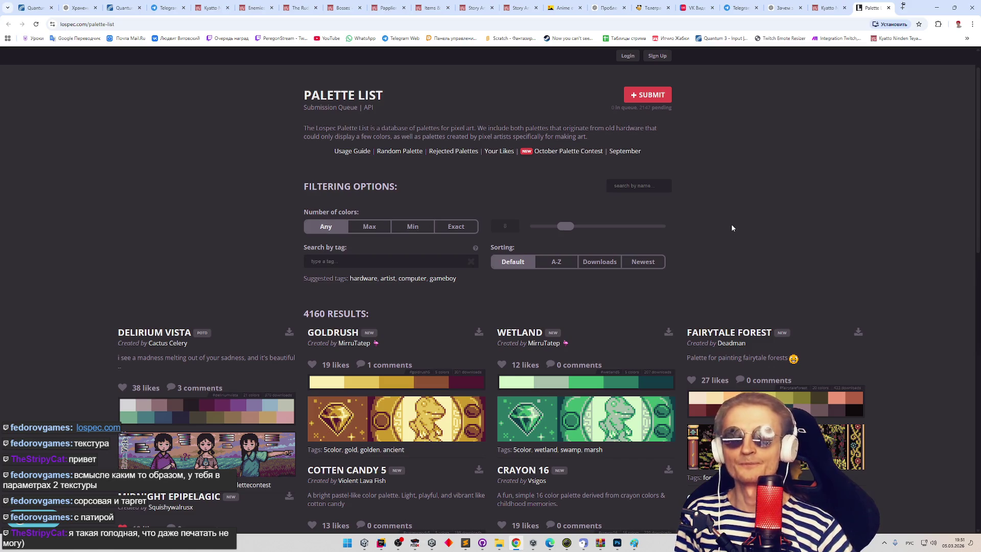
- Glance at the Lospec palette list, then move on to The Spriters Resource tab
{"action": "middle_click", "coordinate": [731, 225]}
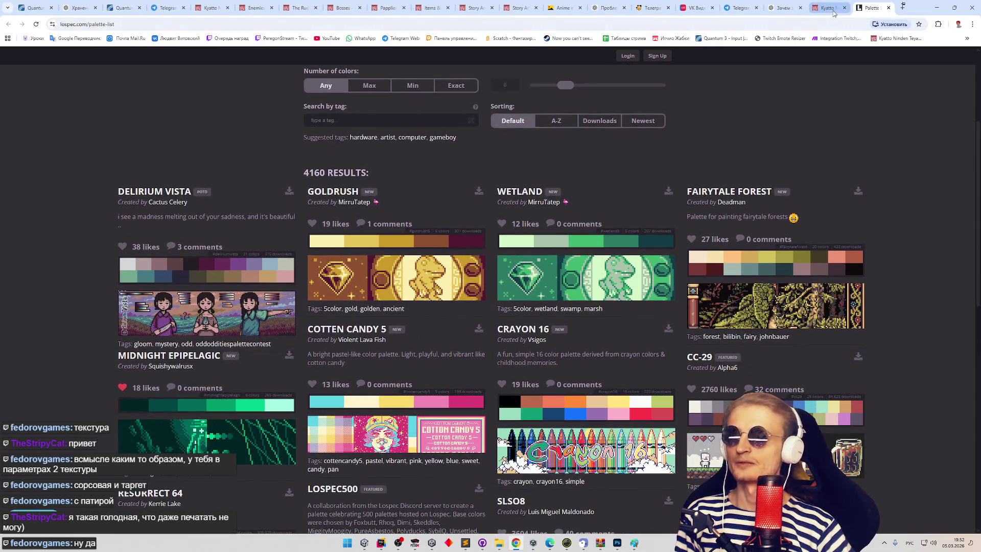
{"action": "left_click", "coordinate": [829, 7]}
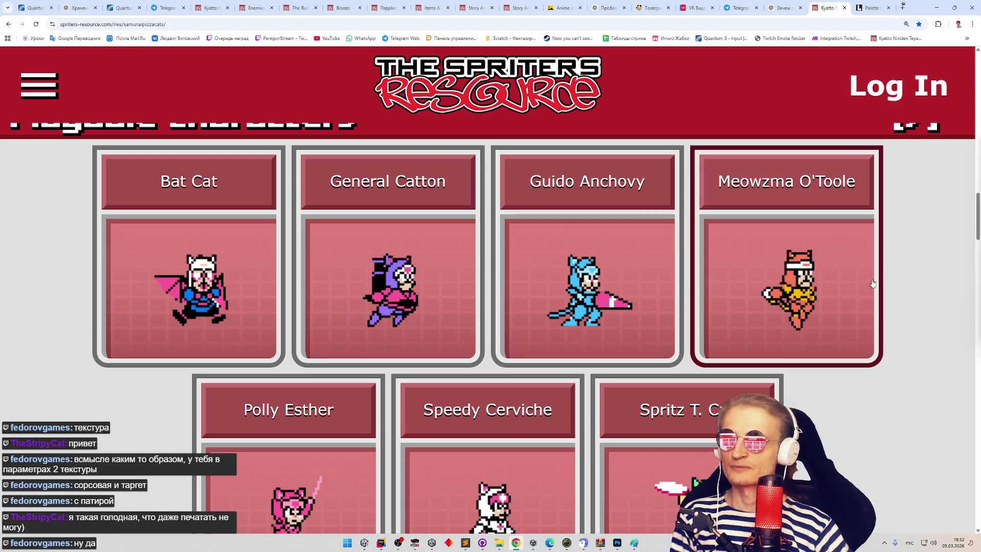
- Browse the Samurai Pizza Cats playable characters, such as Bat Cat and General Catton, then return to ChatGPT
{"action": "middle_click", "coordinate": [891, 289]}
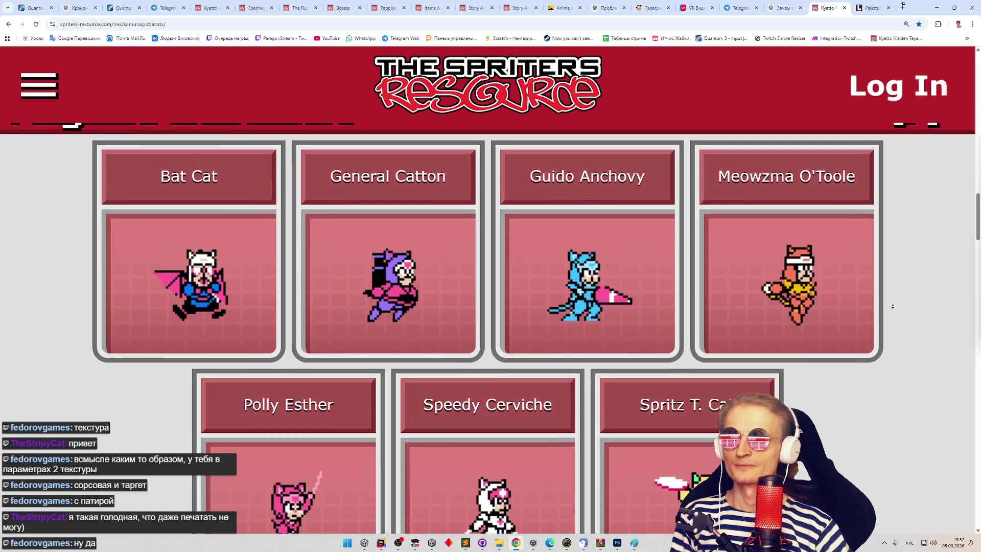
{"action": "middle_click", "coordinate": [895, 308]}
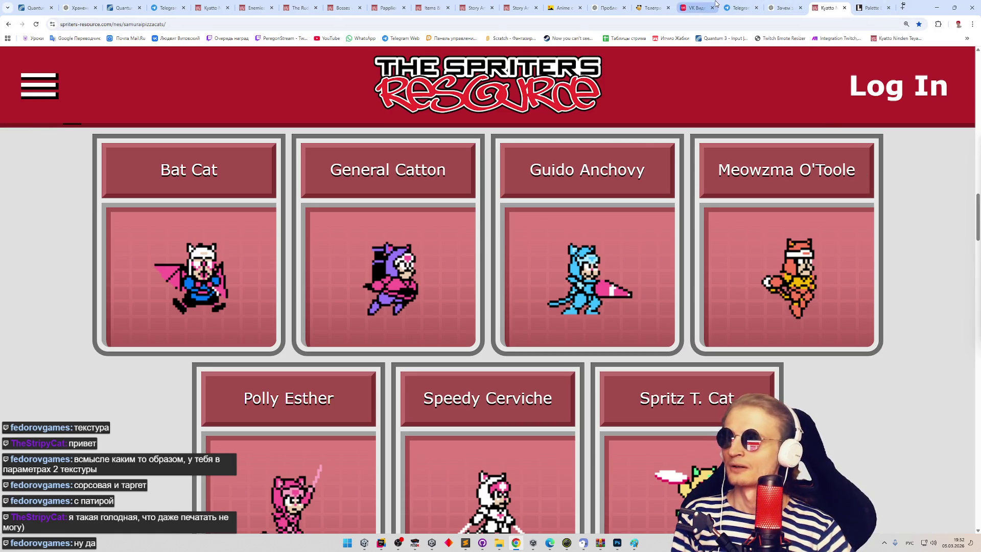
{"action": "left_click", "coordinate": [784, 8]}
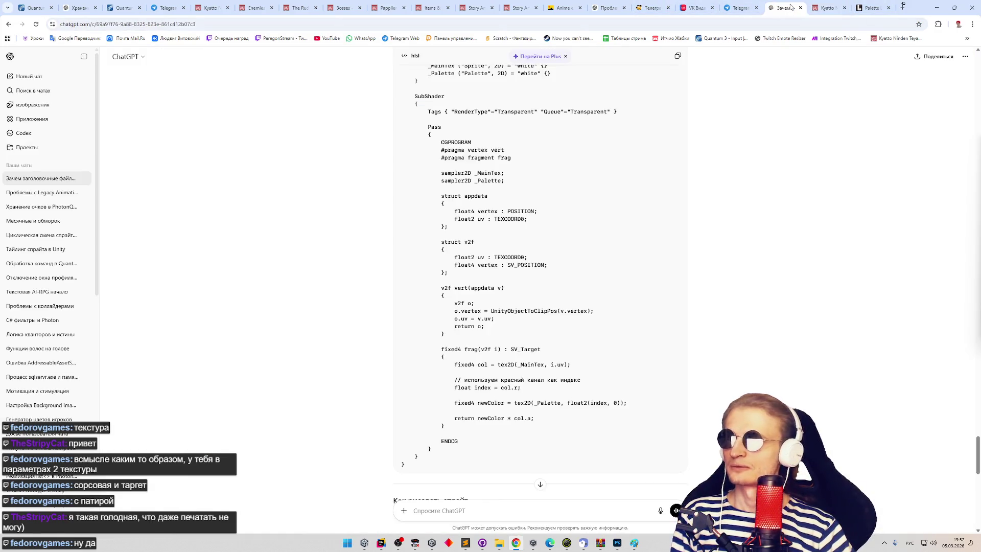
- Scroll to the PaletteSwap frag function and briefly highlight the word 'index' in its code
{"action": "scroll", "coordinate": [745, 169], "scroll_direction": "down", "scroll_amount": 2}
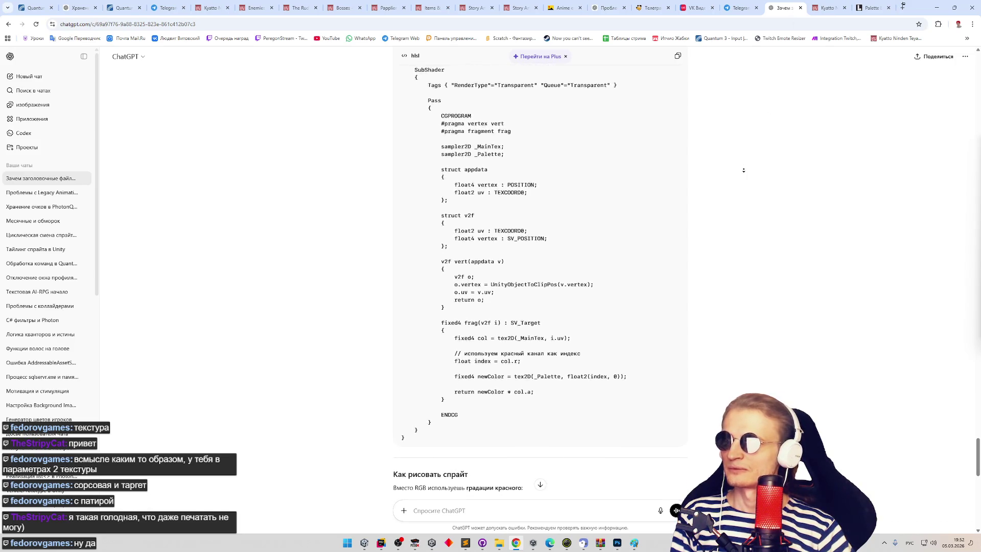
{"action": "scroll", "coordinate": [745, 159], "scroll_direction": "down", "scroll_amount": 1}
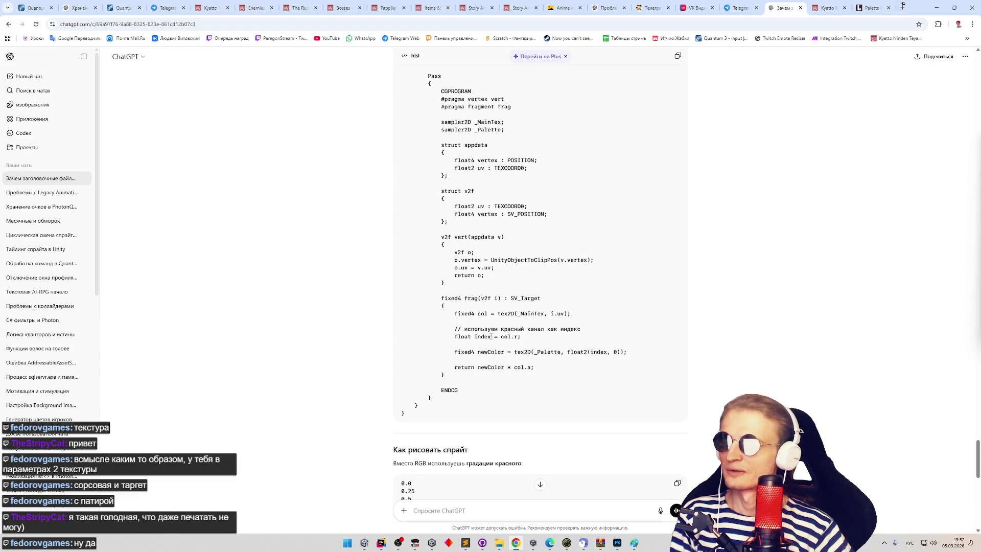
{"action": "left_click_drag", "start_coordinate": [494, 337], "coordinate": [475, 336]}
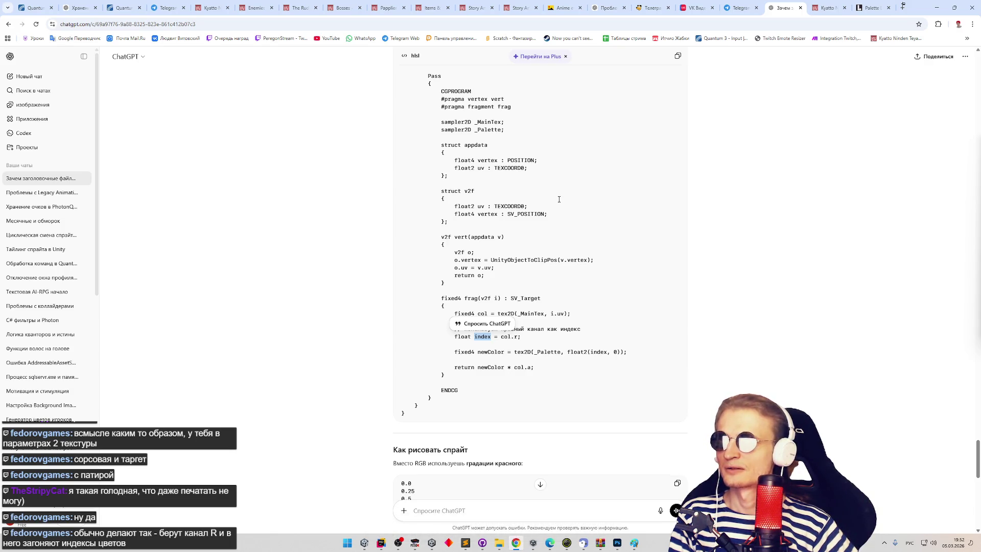
{"action": "left_click_drag", "start_coordinate": [514, 367], "coordinate": [533, 367]}
{"action": "left_click", "coordinate": [544, 392]}
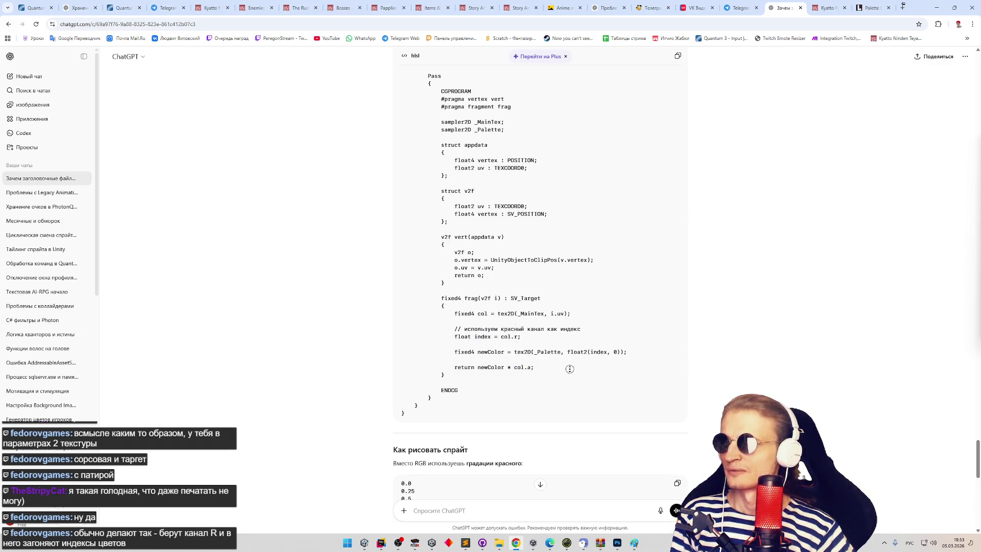
- Scroll back and forth through the rest of the reply, ending at its Dead Cells/Noita/Terraria palette-swap offer
{"action": "scroll", "coordinate": [570, 369], "scroll_direction": "down", "scroll_amount": 1}
{"action": "scroll", "coordinate": [582, 372], "scroll_direction": "down", "scroll_amount": 1}
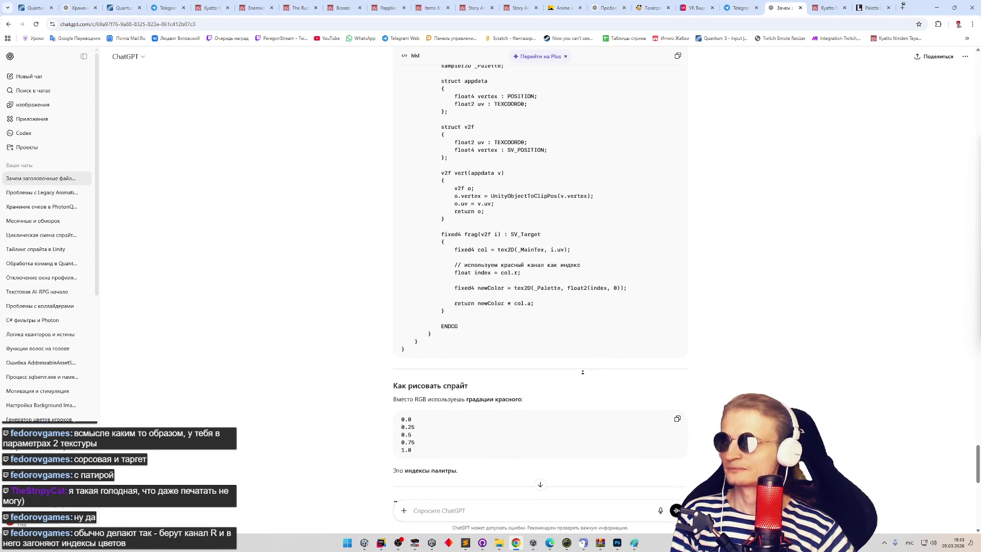
{"action": "scroll", "coordinate": [583, 372], "scroll_direction": "down", "scroll_amount": 1}
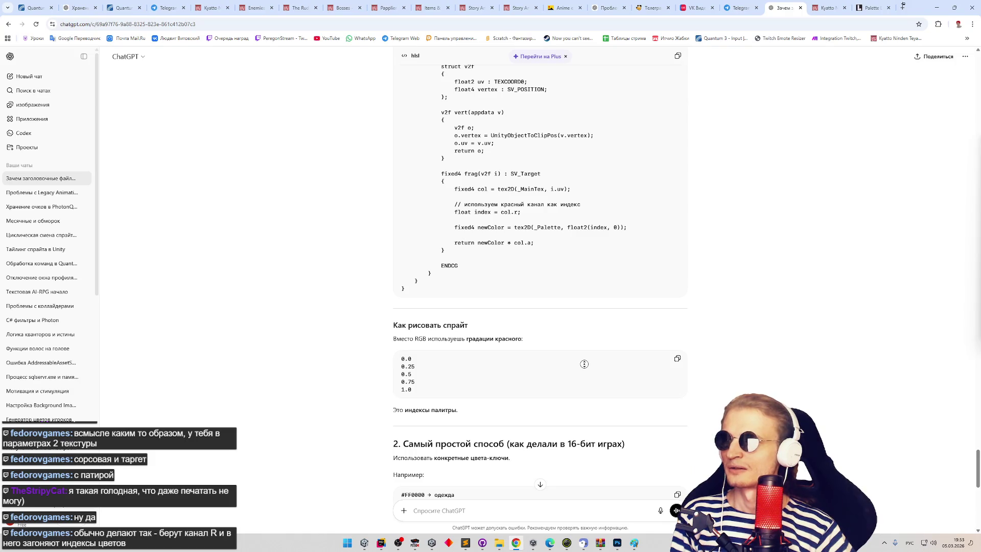
{"action": "scroll", "coordinate": [584, 360], "scroll_direction": "down", "scroll_amount": 1}
{"action": "scroll", "coordinate": [584, 361], "scroll_direction": "down", "scroll_amount": 1}
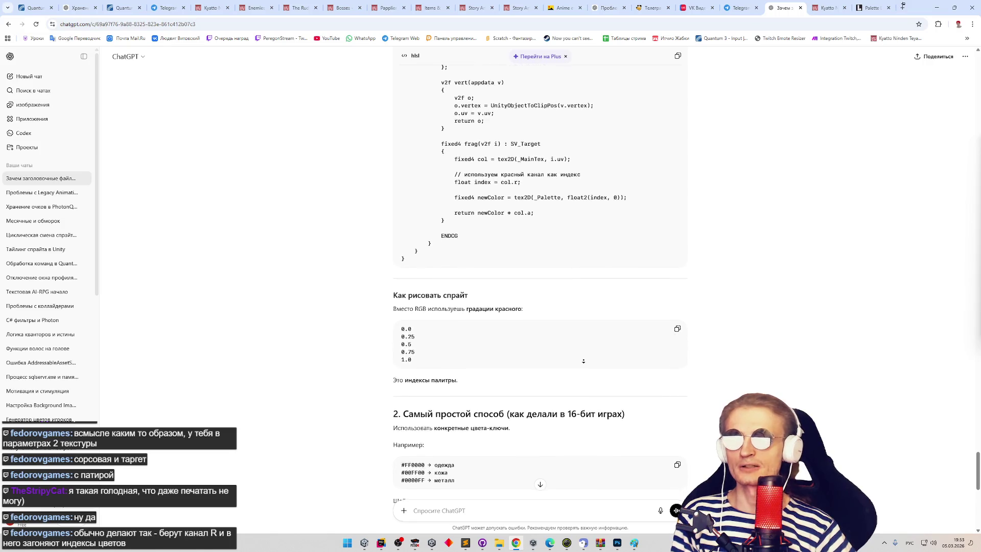
{"action": "scroll", "coordinate": [584, 361], "scroll_direction": "down", "scroll_amount": 1}
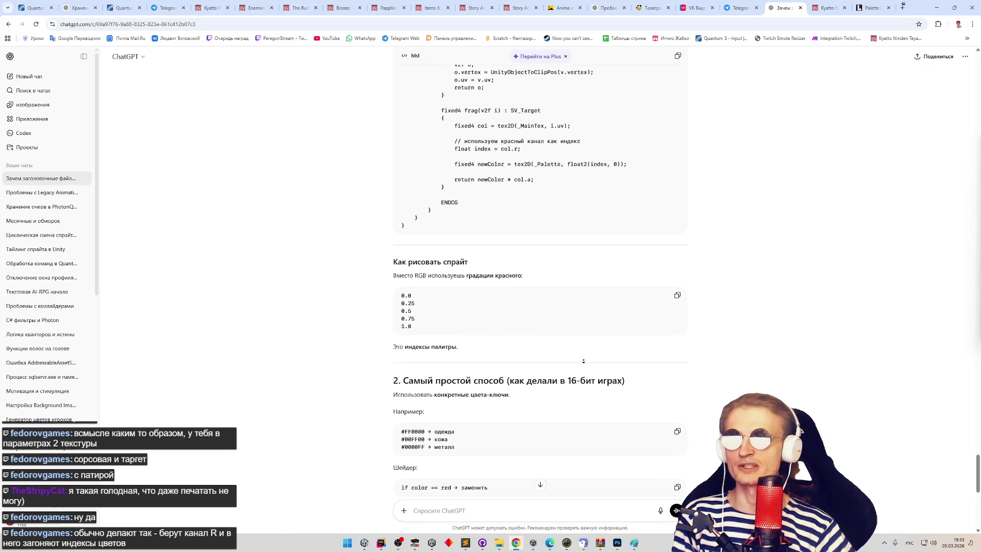
{"action": "scroll", "coordinate": [584, 361], "scroll_direction": "down", "scroll_amount": 1}
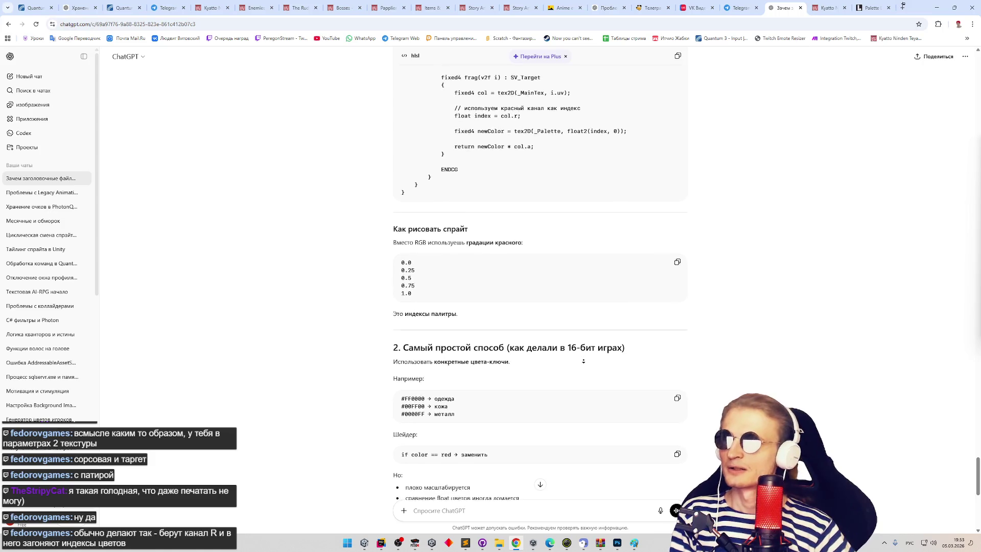
{"action": "scroll", "coordinate": [583, 360], "scroll_direction": "down", "scroll_amount": 1}
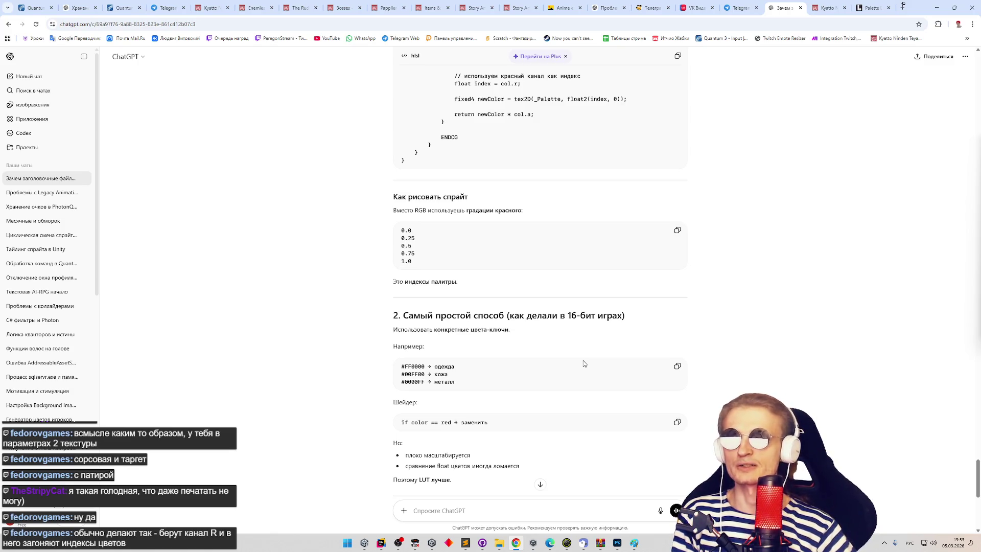
{"action": "middle_click", "coordinate": [578, 367]}
{"action": "scroll", "coordinate": [578, 366], "scroll_direction": "up", "scroll_amount": 1}
{"action": "scroll", "coordinate": [572, 349], "scroll_direction": "up", "scroll_amount": 1}
{"action": "scroll", "coordinate": [572, 347], "scroll_direction": "up", "scroll_amount": 1}
{"action": "left_click", "coordinate": [573, 345]}
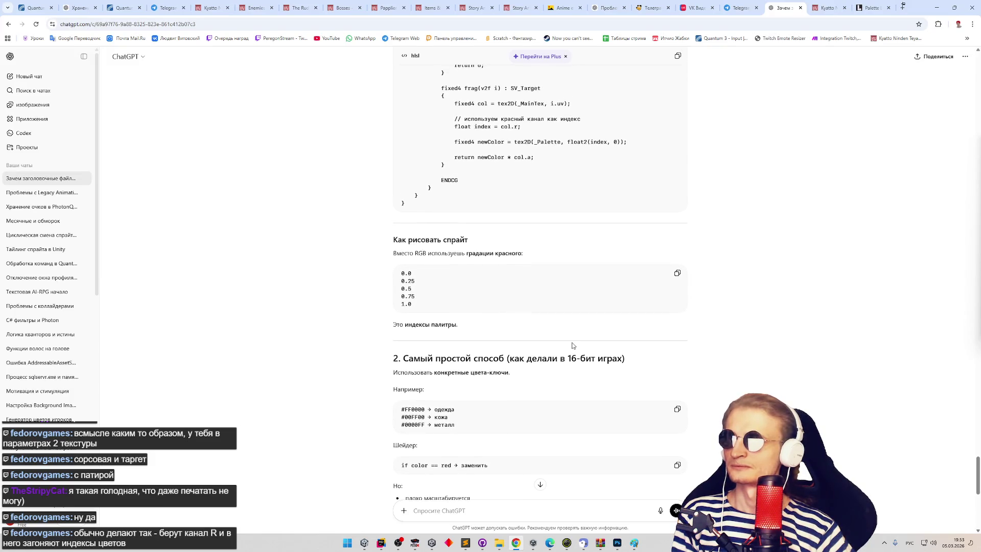
{"action": "middle_click", "coordinate": [572, 333]}
{"action": "scroll", "coordinate": [572, 327], "scroll_direction": "up", "scroll_amount": 1}
{"action": "scroll", "coordinate": [572, 323], "scroll_direction": "up", "scroll_amount": 1}
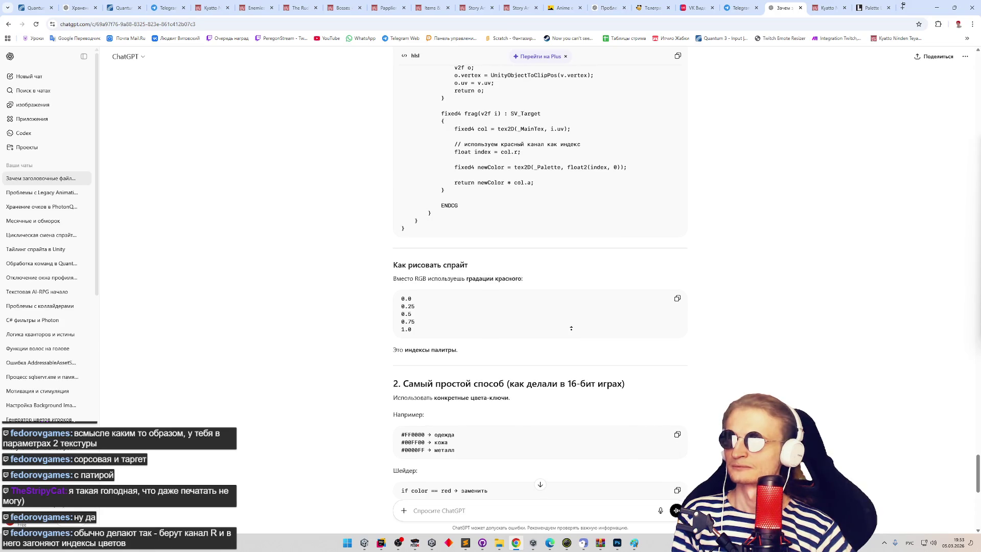
{"action": "scroll", "coordinate": [571, 327], "scroll_direction": "up", "scroll_amount": 2}
{"action": "scroll", "coordinate": [571, 327], "scroll_direction": "up", "scroll_amount": 1}
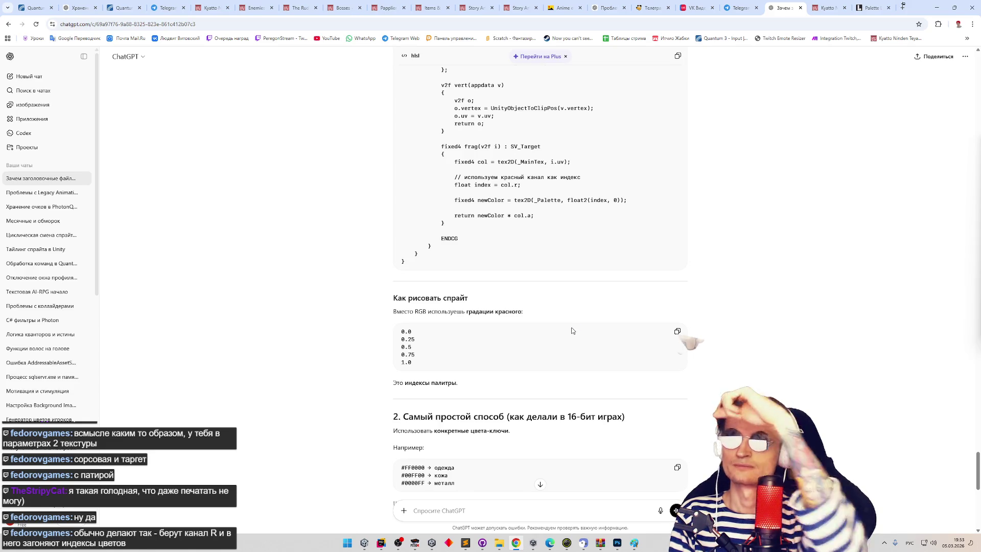
{"action": "scroll", "coordinate": [628, 286], "scroll_direction": "down", "scroll_amount": 1}
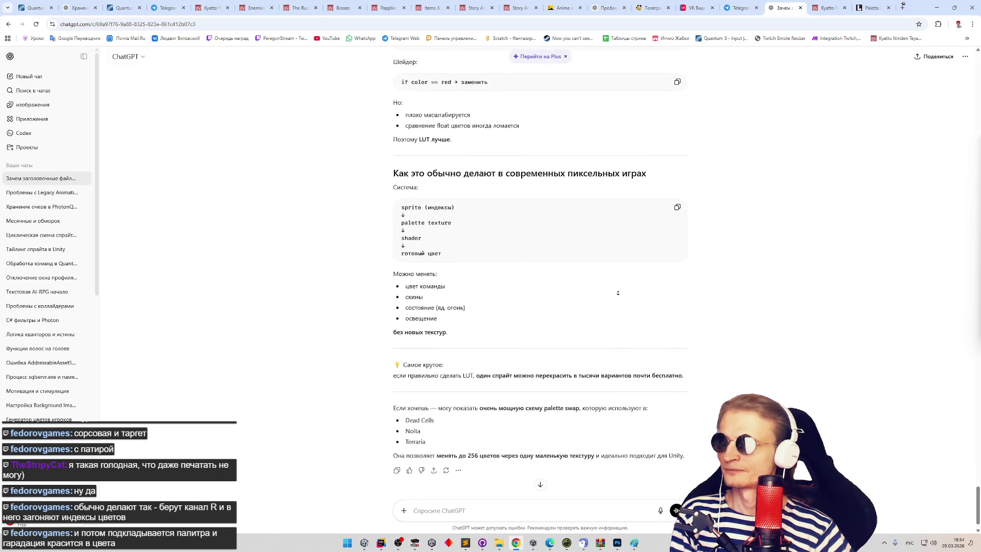
{"action": "middle_click", "coordinate": [615, 305]}
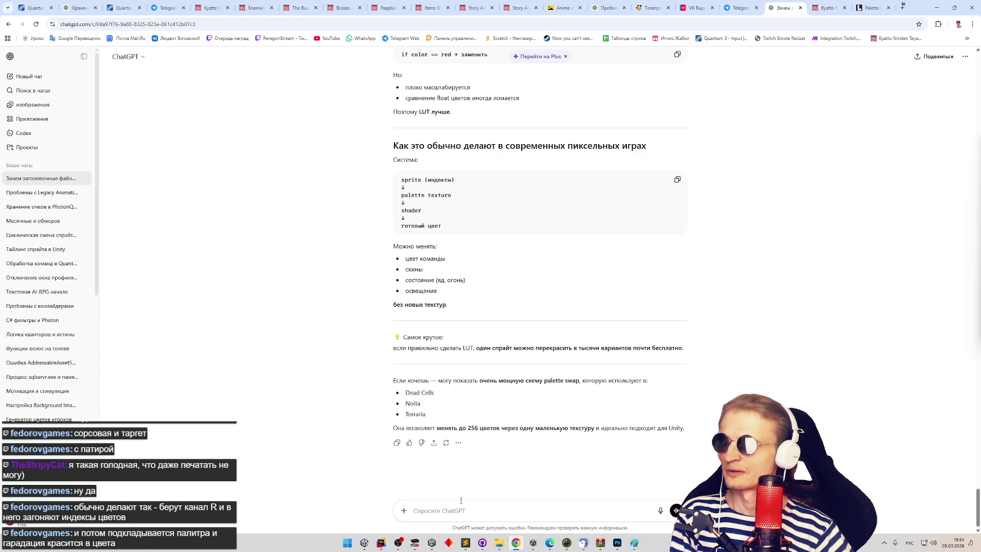
- Type a follow-up: sprites are already painted in a standard colour, and those colours should be swappable
{"action": "type", "text": "у меня "}
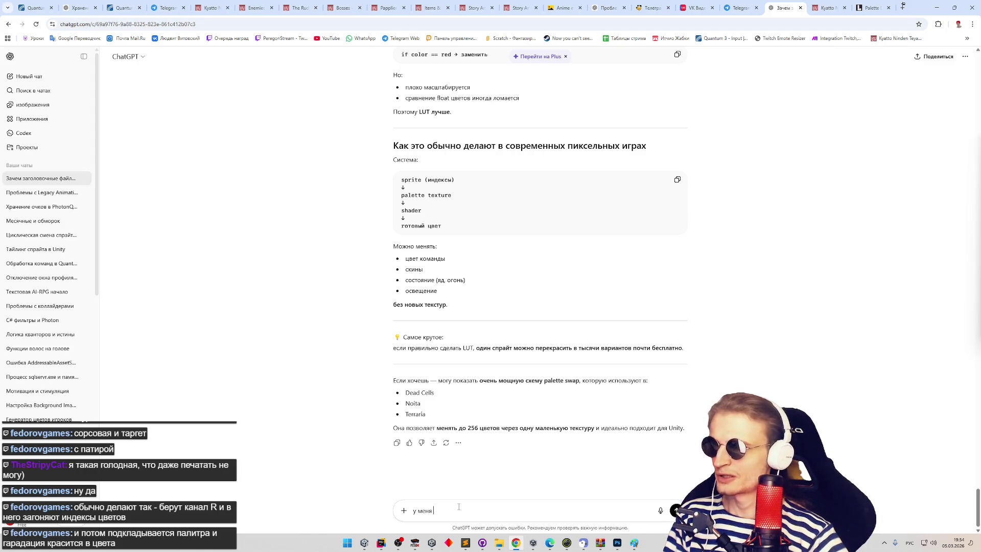
{"action": "type", "text": "уже есть"}
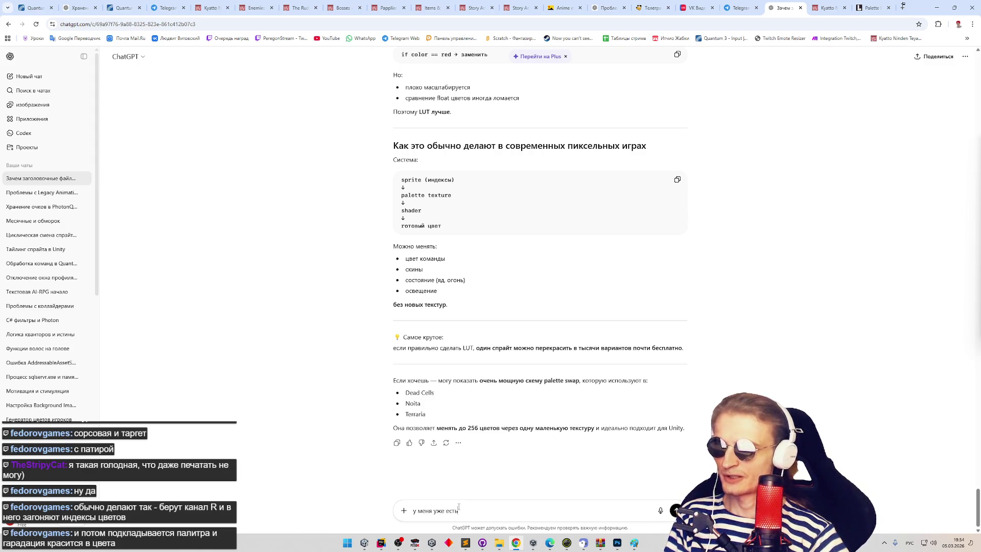
{"action": "type", "text": " покра"}
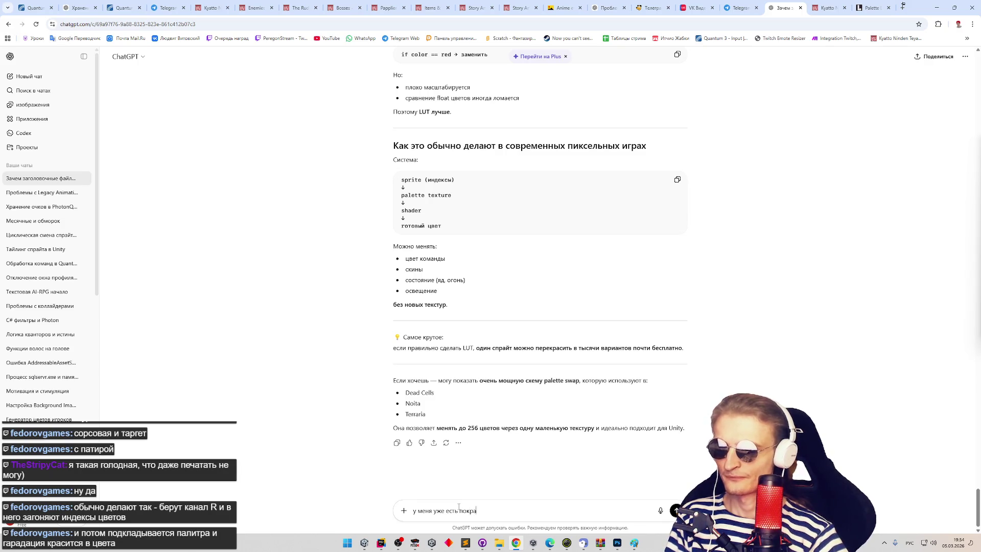
{"action": "type", "text": "шенные ста"}
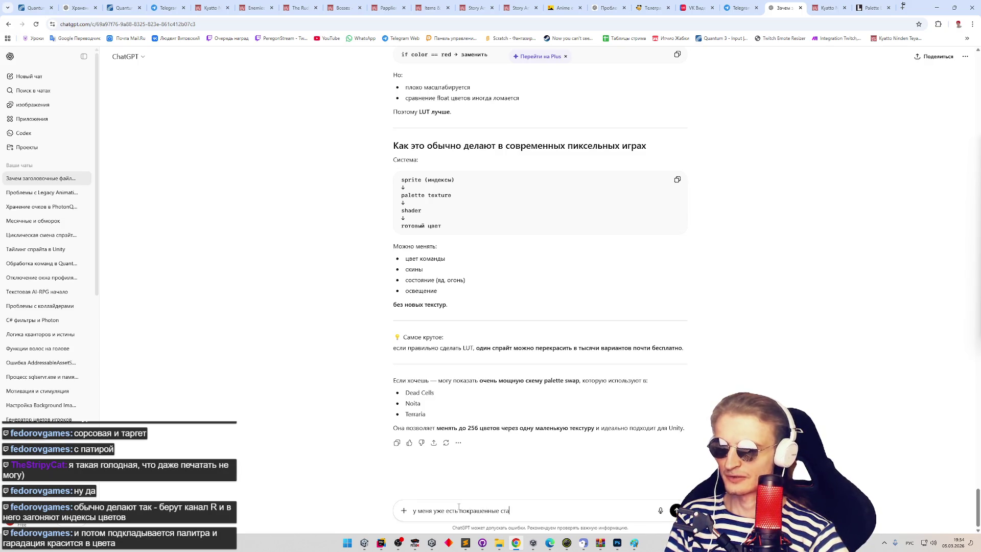
{"action": "type", "text": "ндартным цв"}
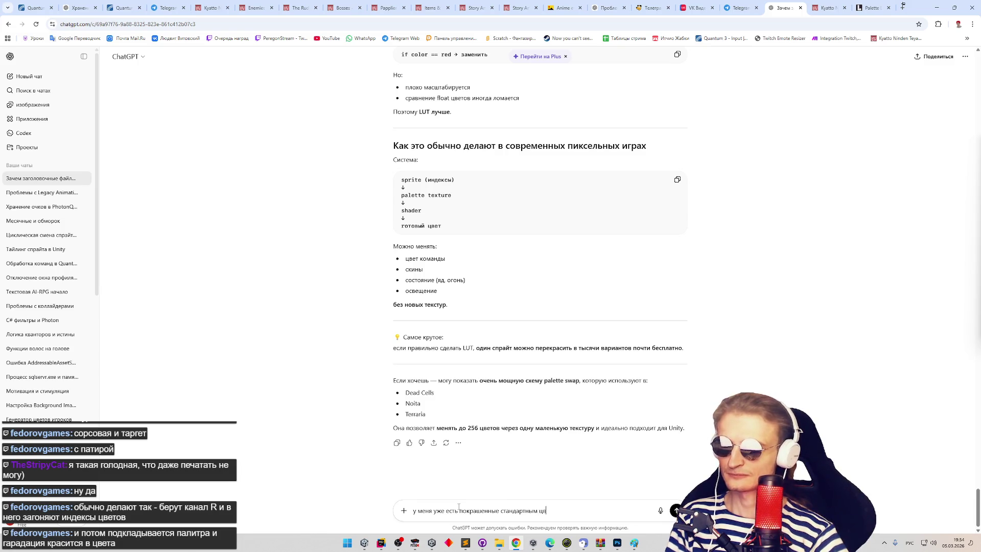
{"action": "type", "text": "етом райты. ю"}
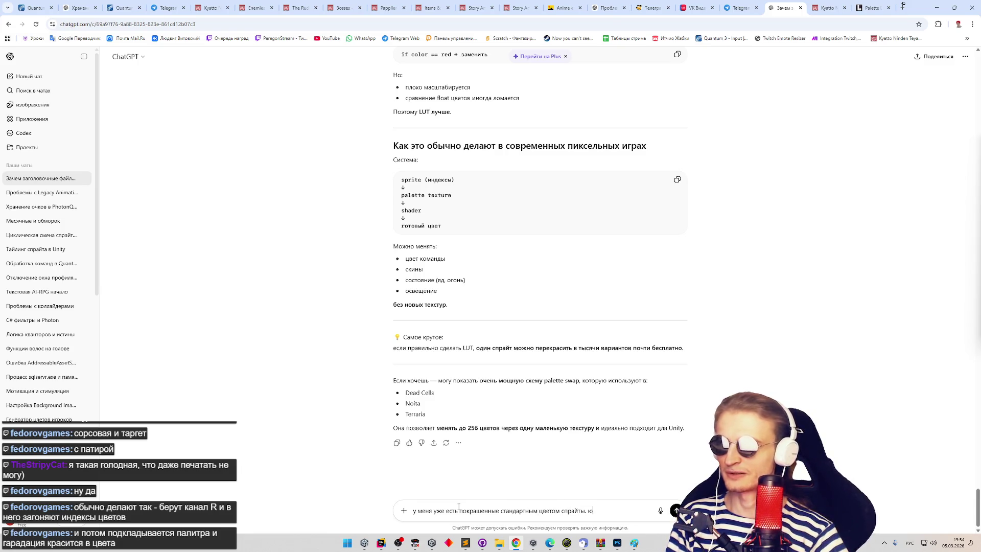
{"action": "type", "text": ". "}
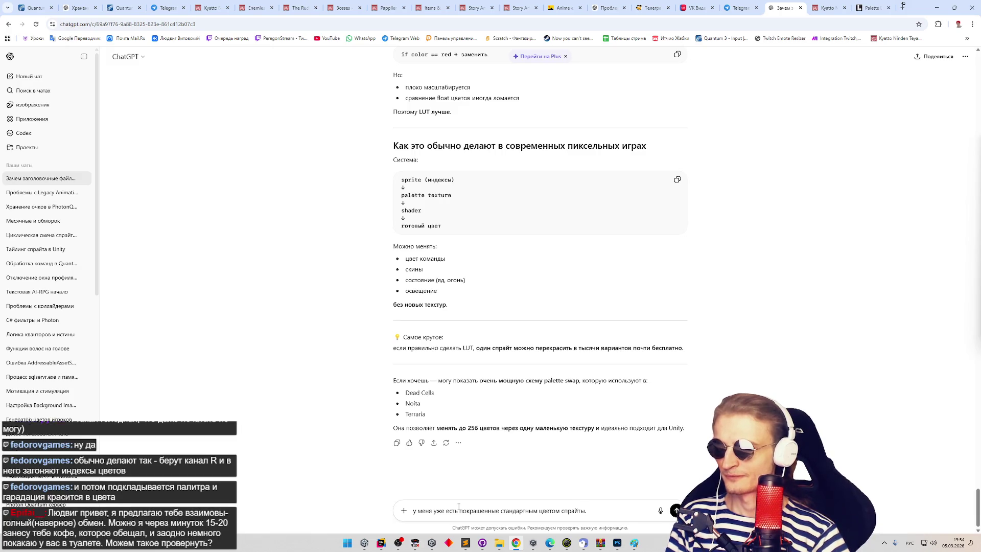
{"action": "type", "text": " Хочу, чтоб"}
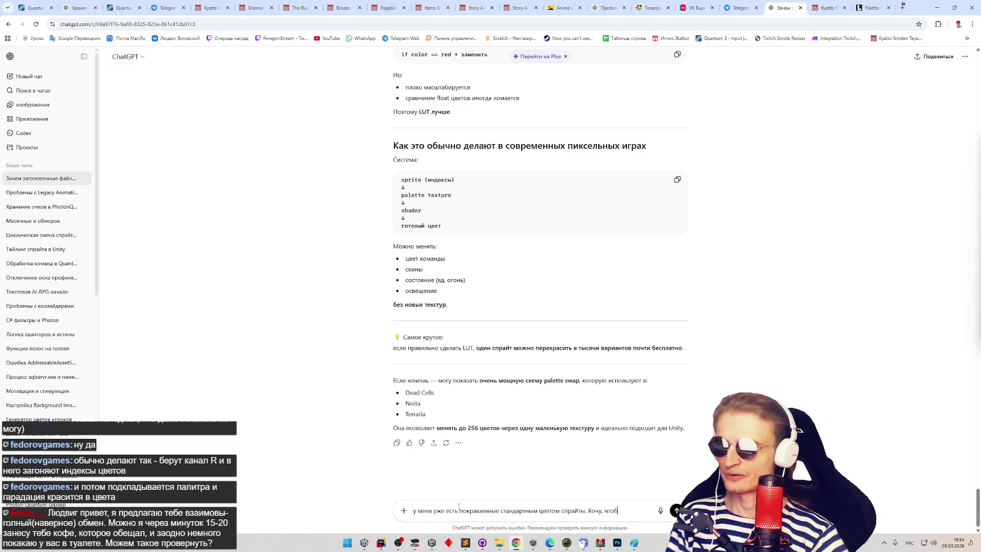
{"action": "type", "text": "ы при о"}
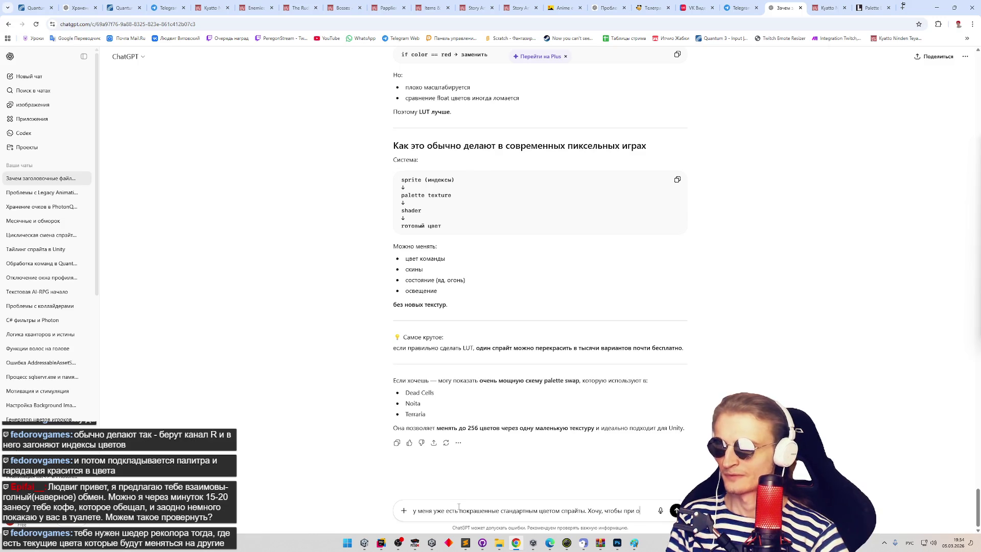
{"action": "type", "text": "бот"}
{"action": "key", "text": "BackSpace"}
{"action": "key", "text": "BackSpace"}
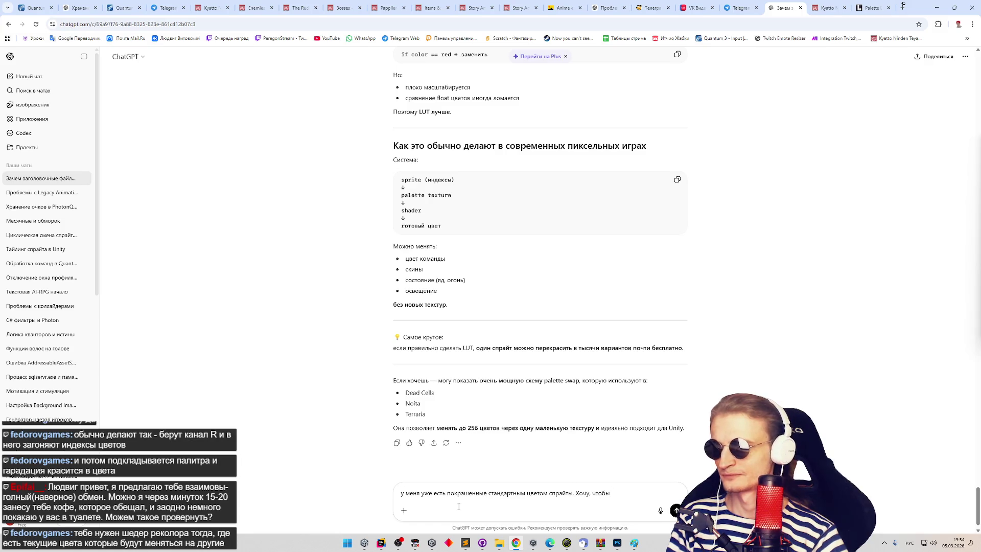
{"action": "type", "text": "мог"}
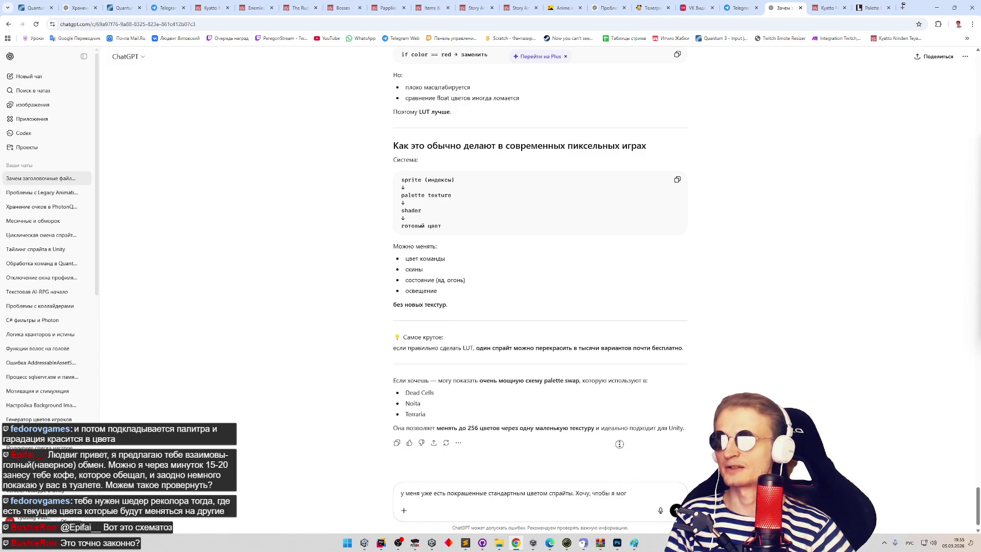
{"action": "scroll", "coordinate": [619, 447], "scroll_direction": "down", "scroll_amount": 1}
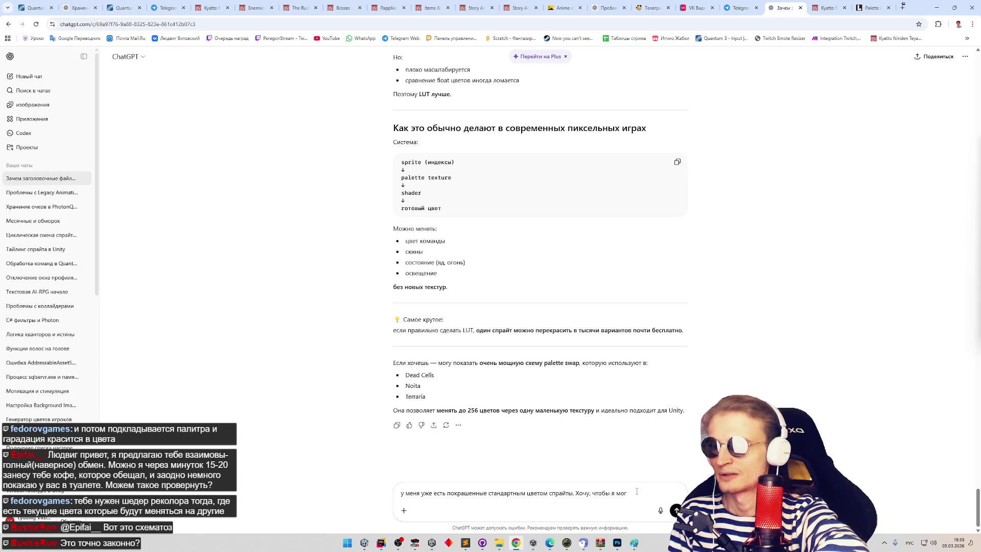
{"action": "type", "text": "поменять их на "}
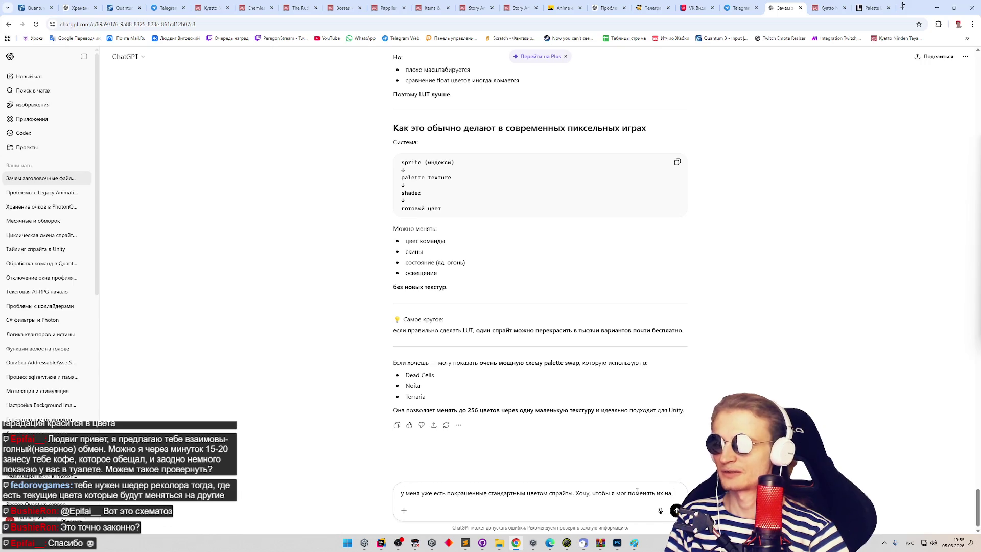
{"action": "type", "text": "другие цвета."}
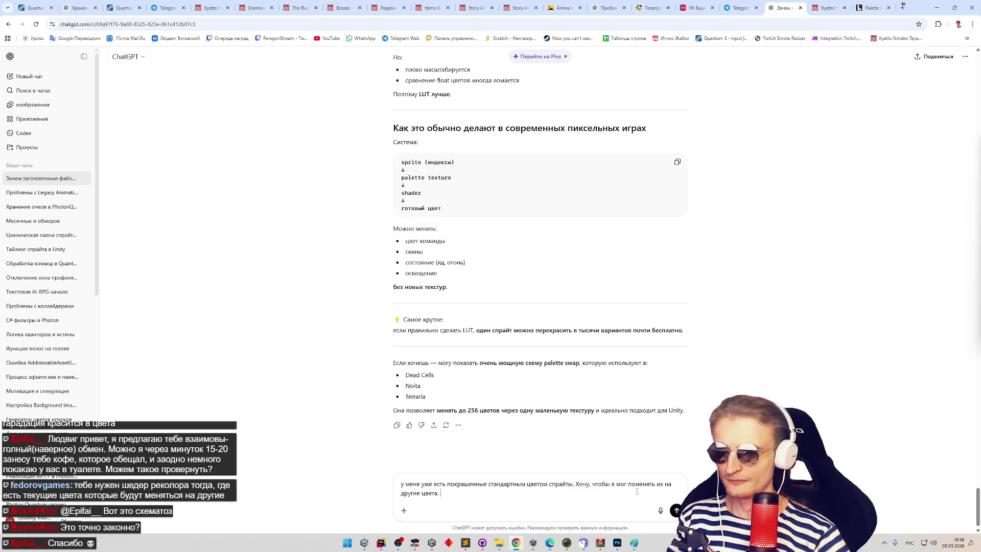
{"action": "key", "text": "shift+Return"}
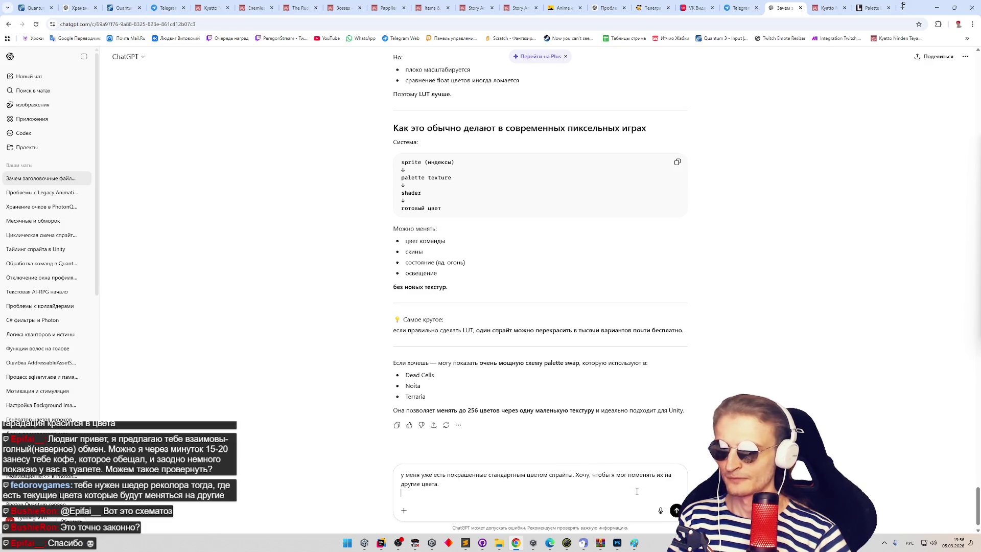
- Add a paragraph requesting a mechanism that analyses a sprite and fills a serialized list with its colours
{"action": "key", "text": "shift+Return"}
{"action": "type", "text": "Нужен мех"}
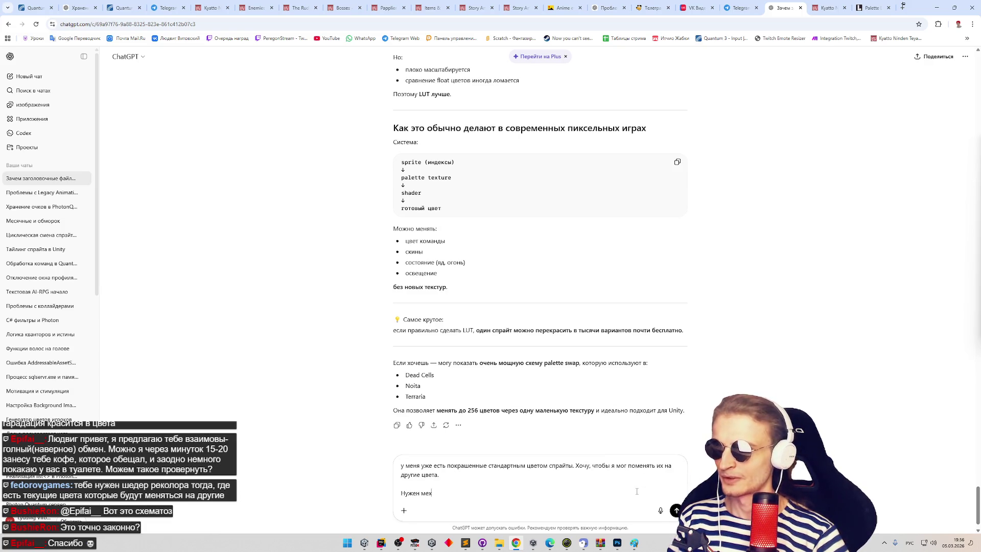
{"action": "type", "text": "анизм, "}
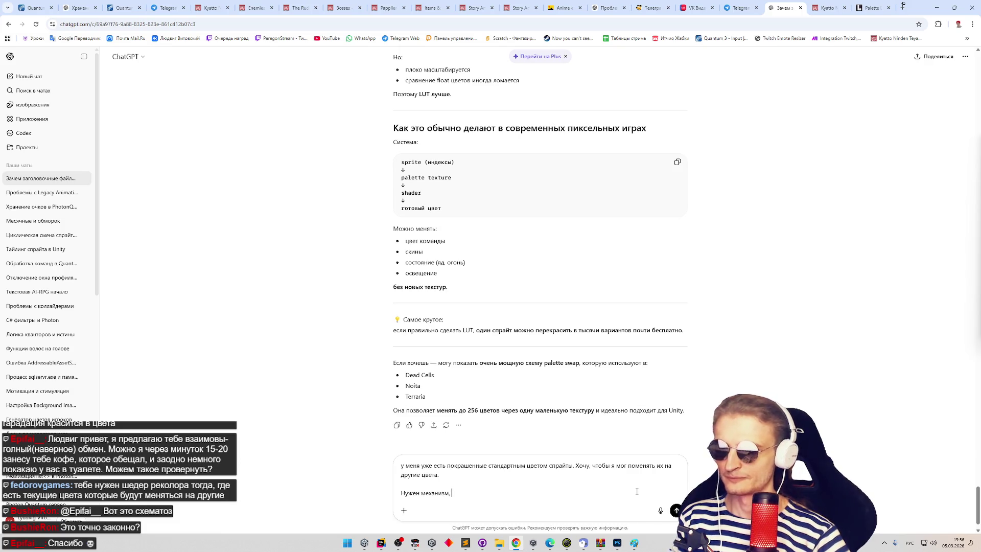
{"action": "type", "text": "который проанал"}
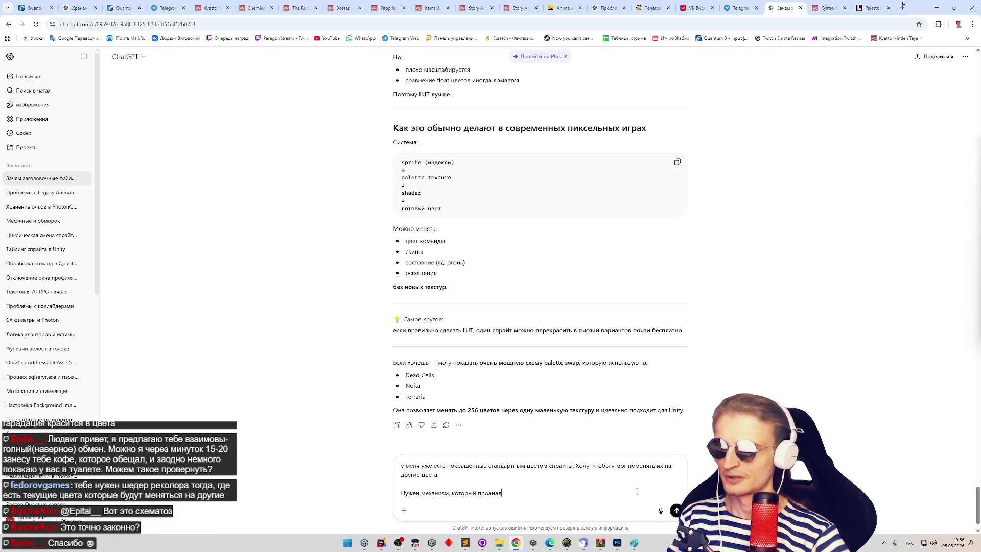
{"action": "type", "text": "изирует "}
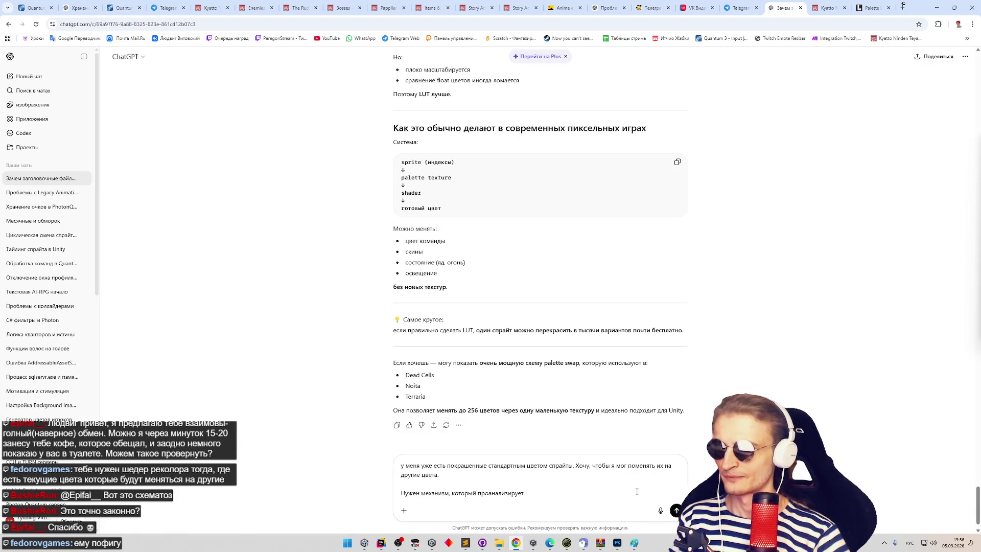
{"action": "type", "text": "спрайт"}
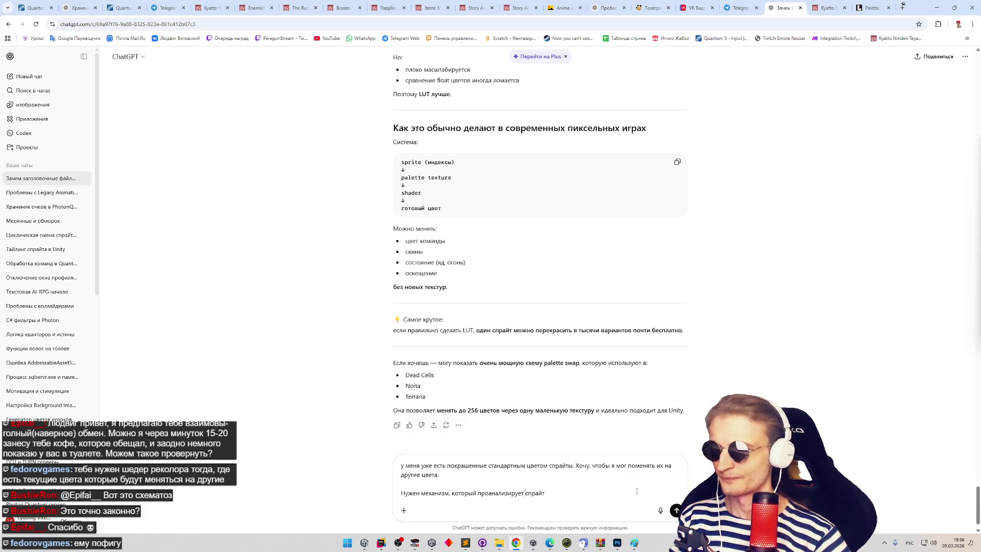
{"action": "type", "text": "сериализованный с"}
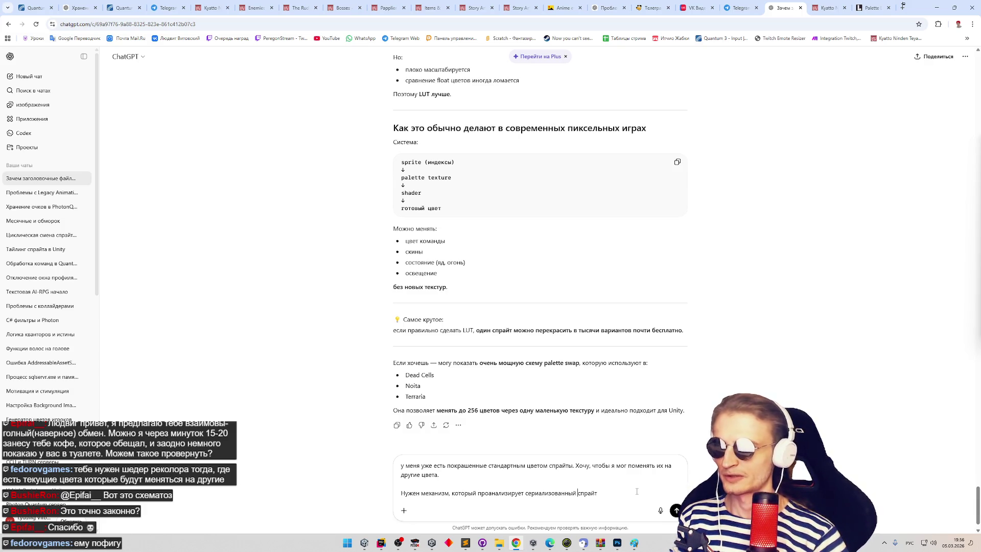
{"action": "type", "text": "и "}
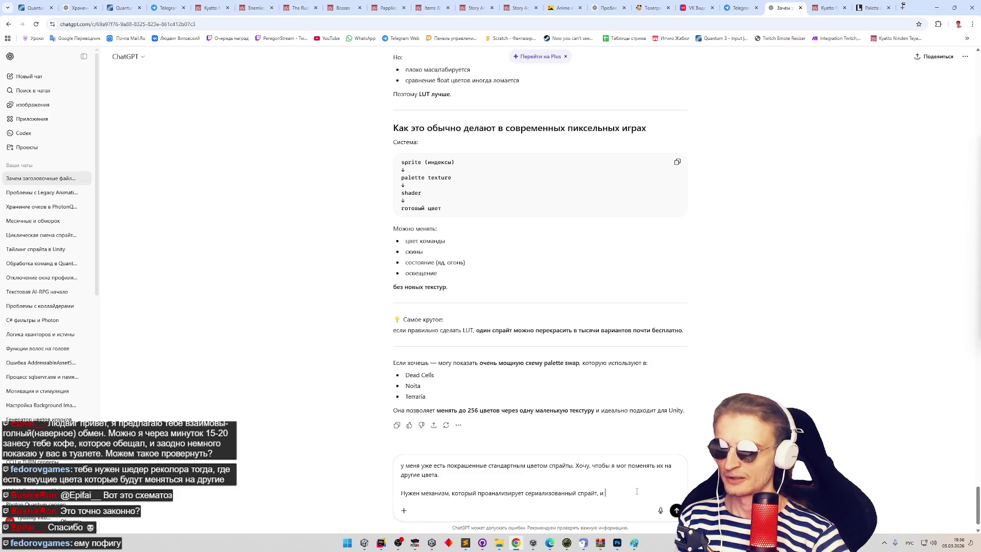
{"action": "type", "text": "результа"}
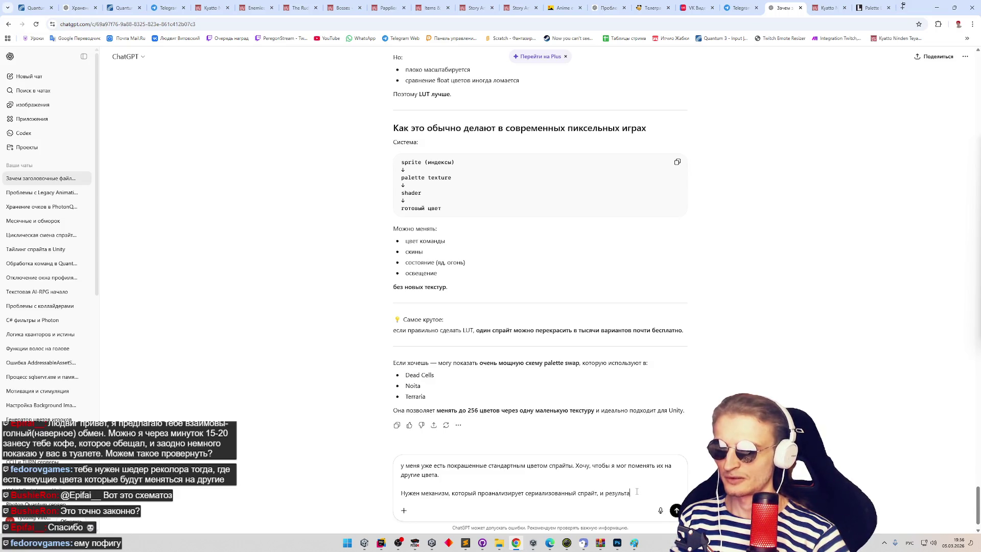
{"action": "type", "text": "том заполне"}
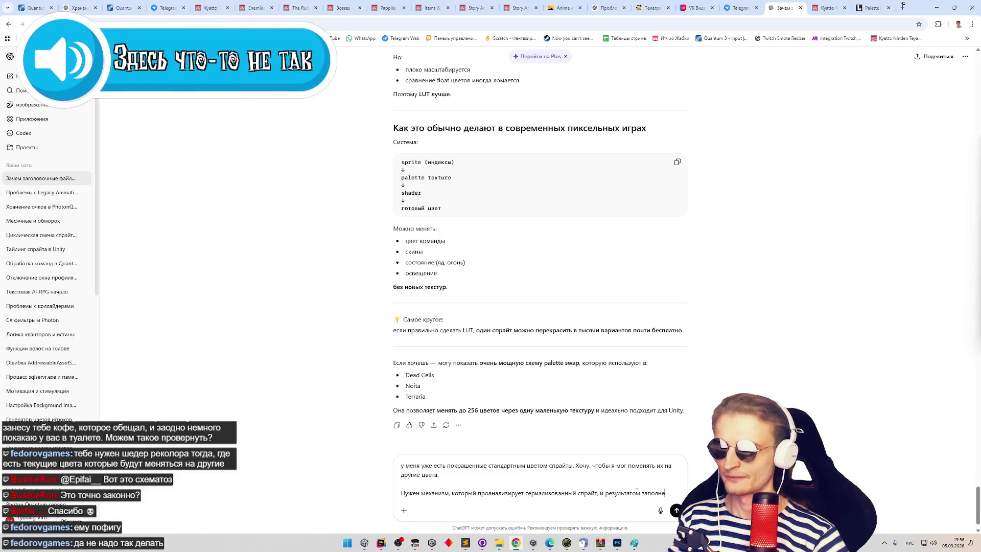
{"action": "key", "text": "BackSpace"}
{"action": "type", "text": "ит массив"}
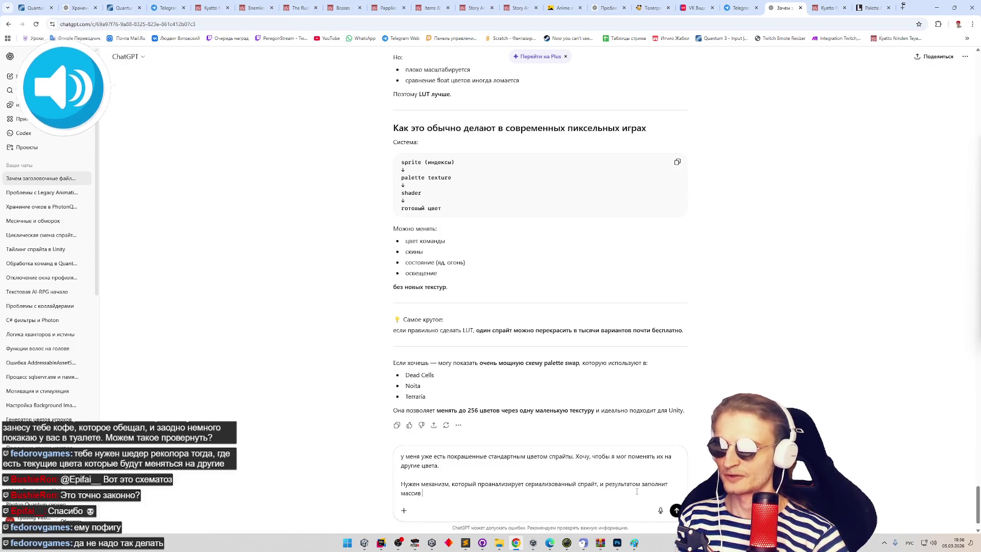
{"action": "type", "text": "цветами"}
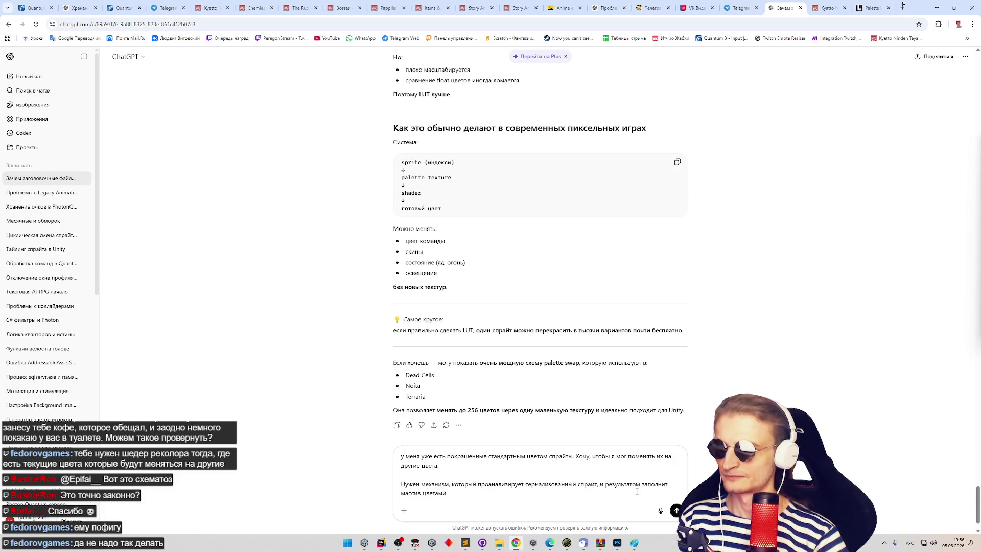
{"action": "key", "text": "ctrl+BackSpace"}
{"action": "type", "text": "всем"}
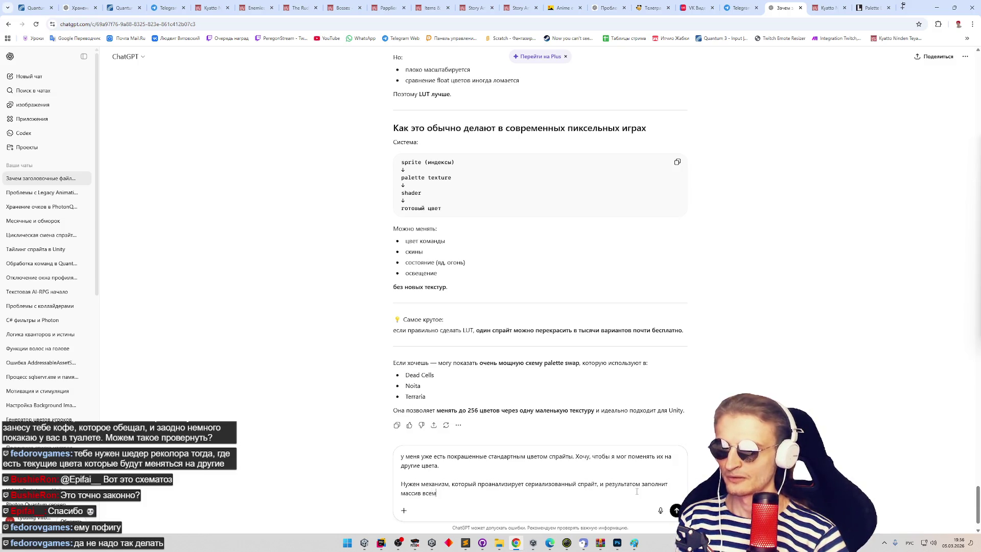
{"action": "type", "text": "и встречен"}
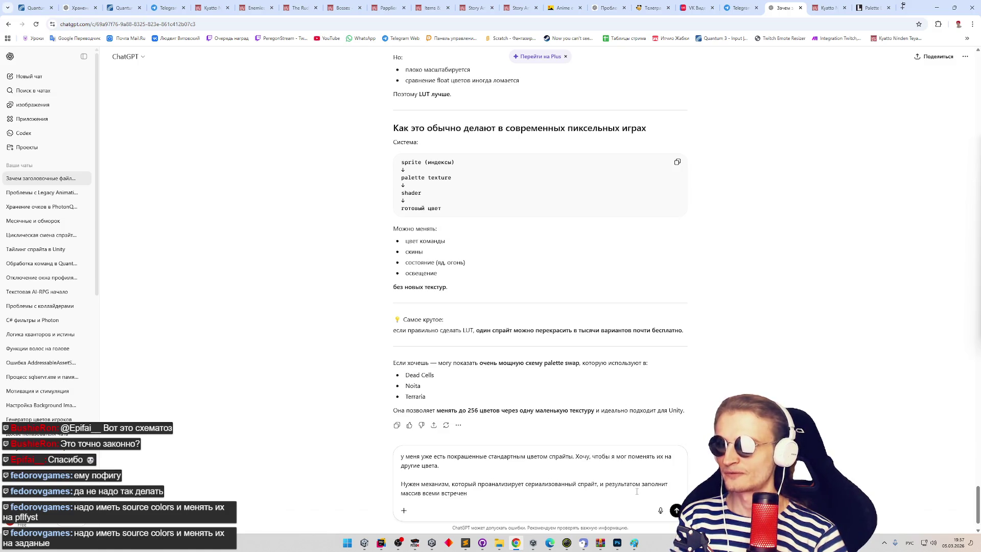
{"action": "type", "text": "ными цв"}
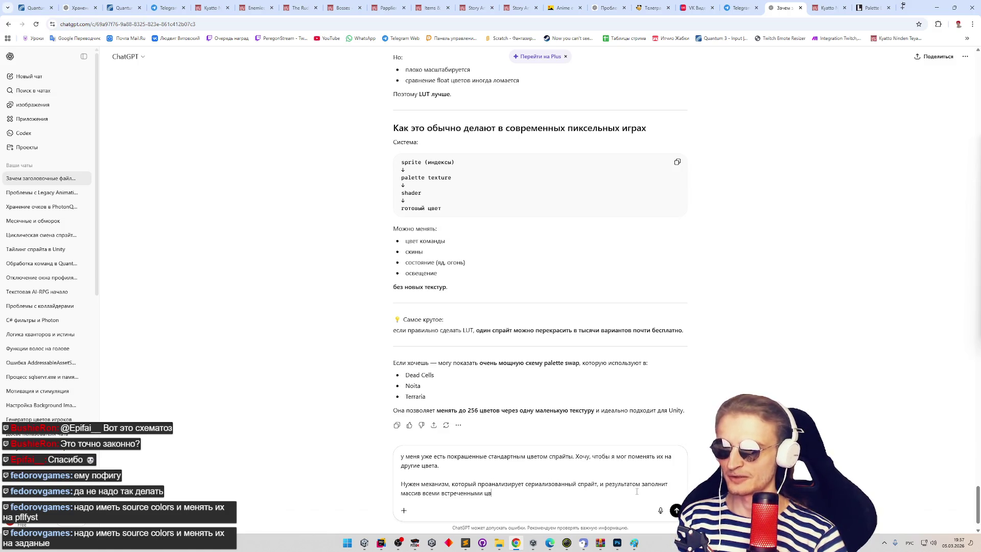
{"action": "type", "text": "етами. В ш"}
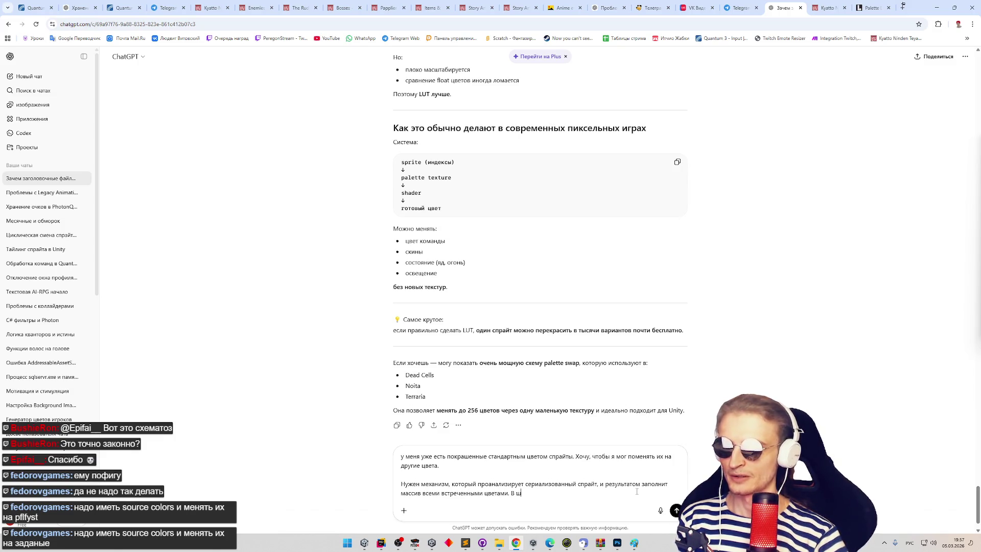
{"action": "type", "text": "ейдер получится "}
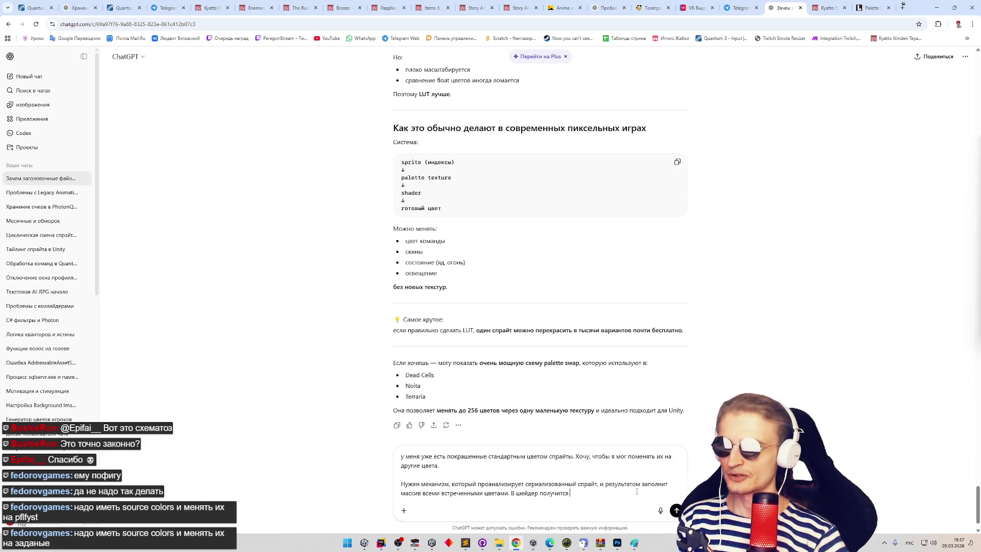
{"action": "type", "text": "передать массив данных?"}
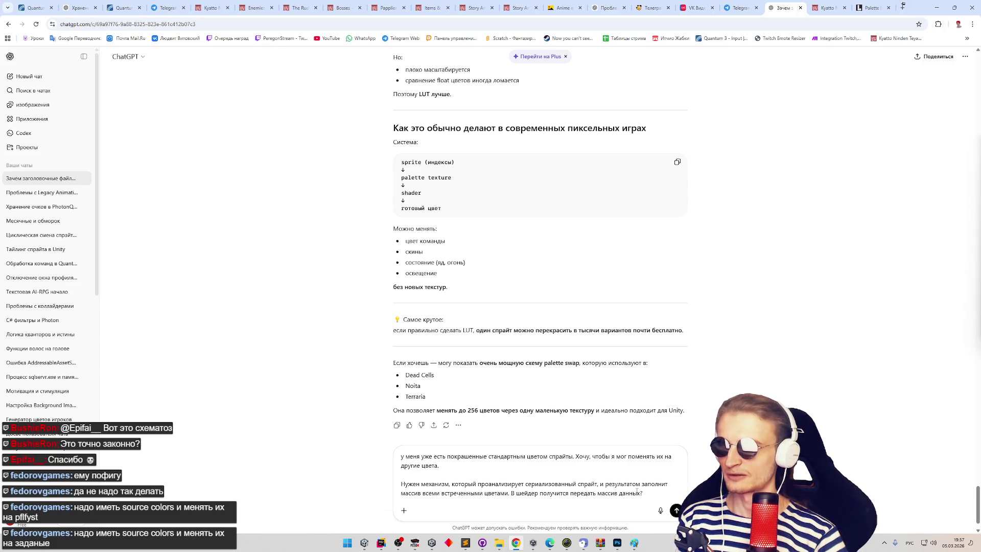
{"action": "key", "text": "BackSpace"}
{"action": "key", "text": "BackSpace"}
{"action": "key", "text": "BackSpace"}
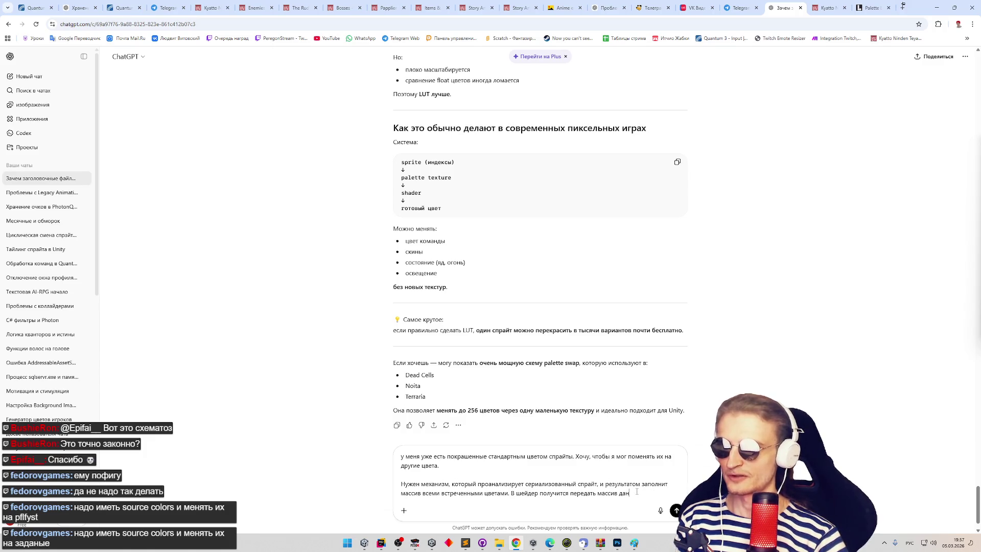
{"action": "type", "text": "тких"}
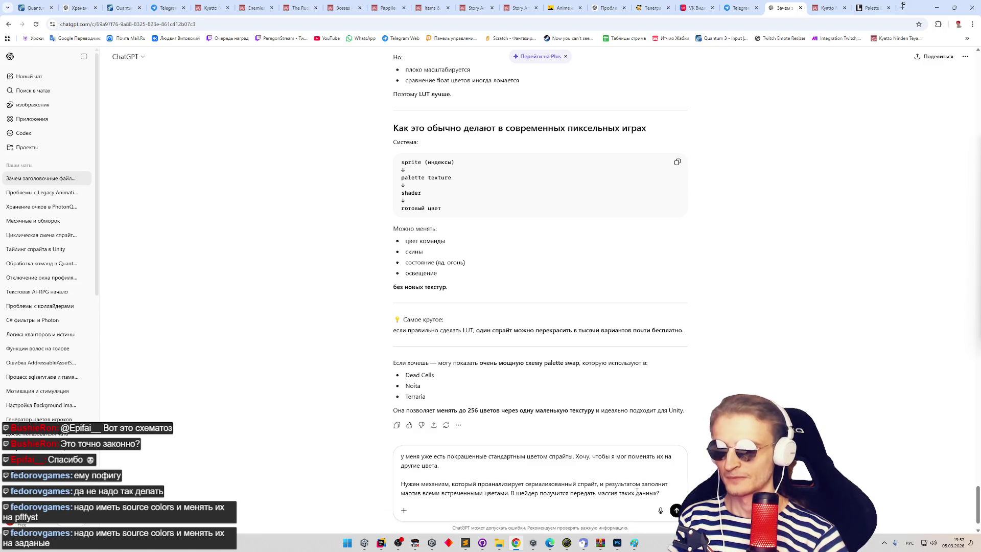
- Finish the request: a shader maps each colour via a dictionary, and the player picks each colour; send it
{"action": "type", "text": "ер бы обра"}
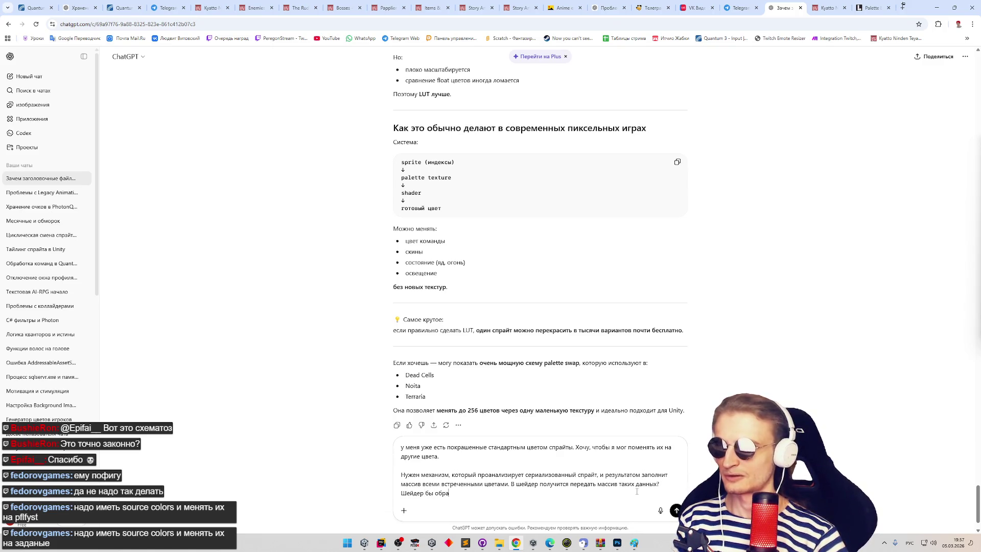
{"action": "type", "text": "батывал св"}
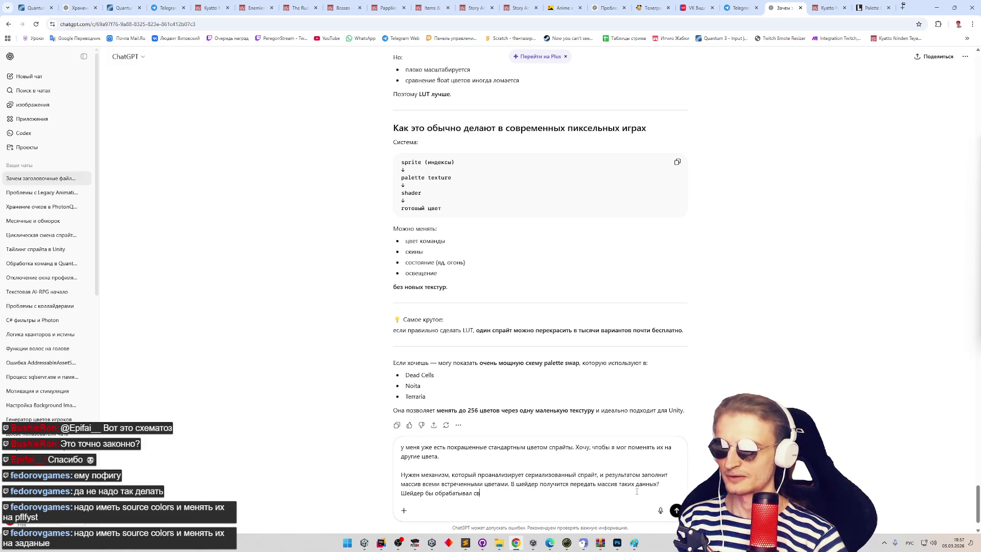
{"action": "type", "text": "цвет"}
{"action": "type", "text": "мотря"}
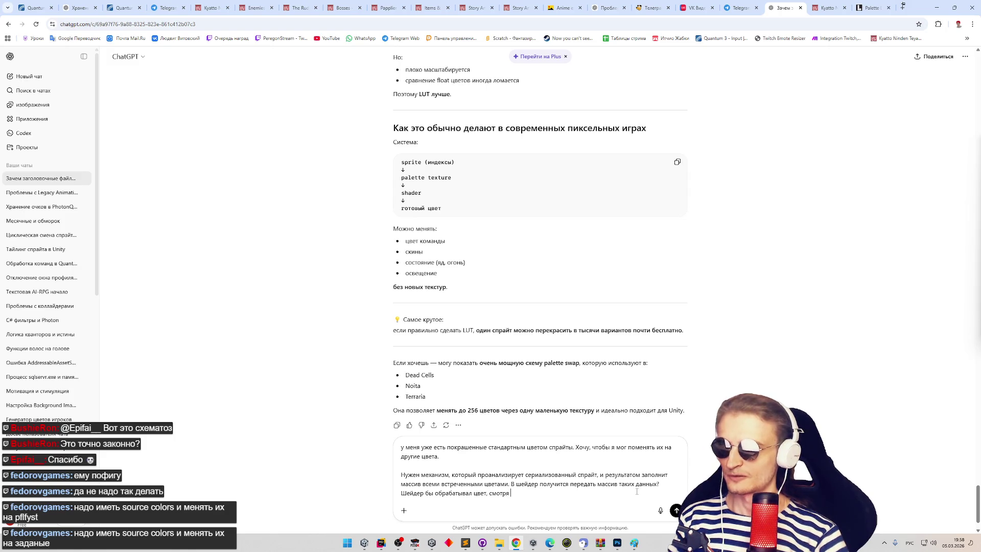
{"action": "type", "text": "соответствие "}
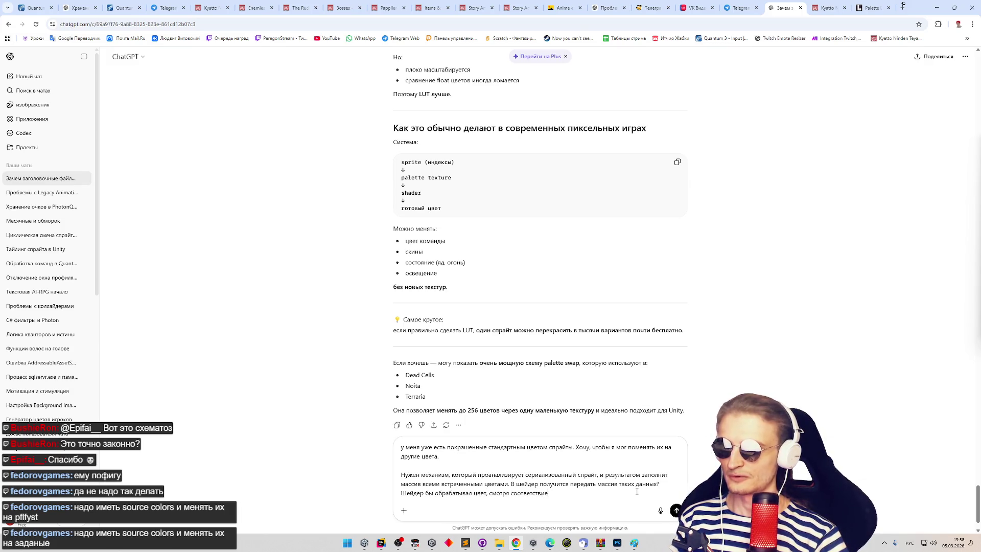
{"action": "type", "text": "ему в словаре. Игрок"}
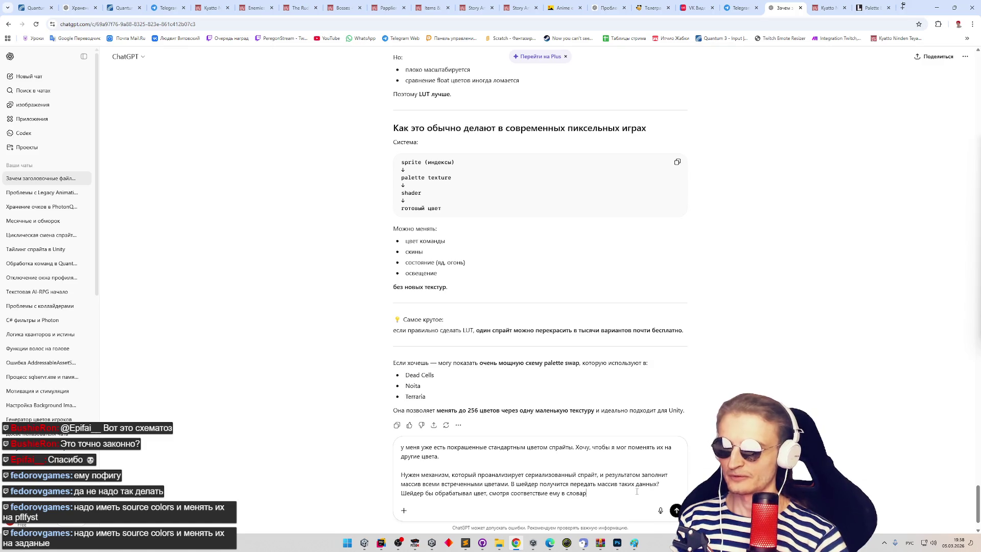
{"action": "type", "text": " мог бы сам определе"}
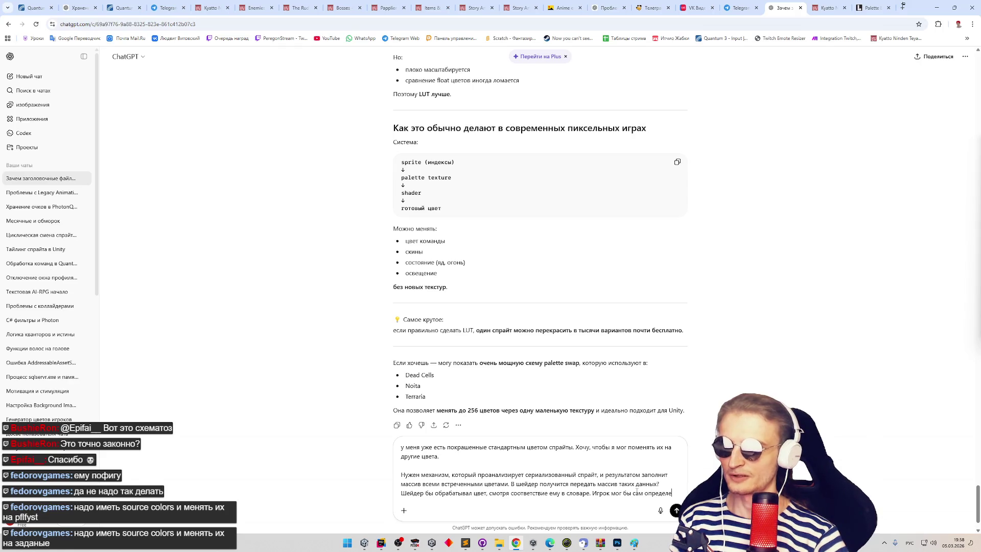
{"action": "key", "text": "BackSpace"}
{"action": "type", "text": "ять каждый цвет "}
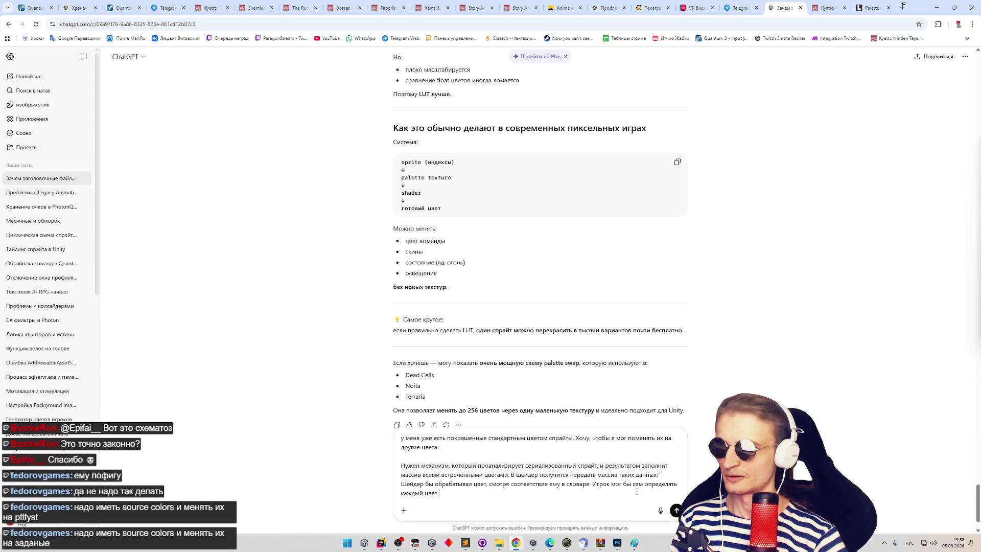
{"action": "key", "text": "BackSpace"}
{"action": "key", "text": "BackSpace"}
{"action": "key", "text": "BackSpace"}
{"action": "key", "text": "BackSpace"}
{"action": "key", "text": "BackSpace"}
{"action": "type", "text": "отдельный цвет "}
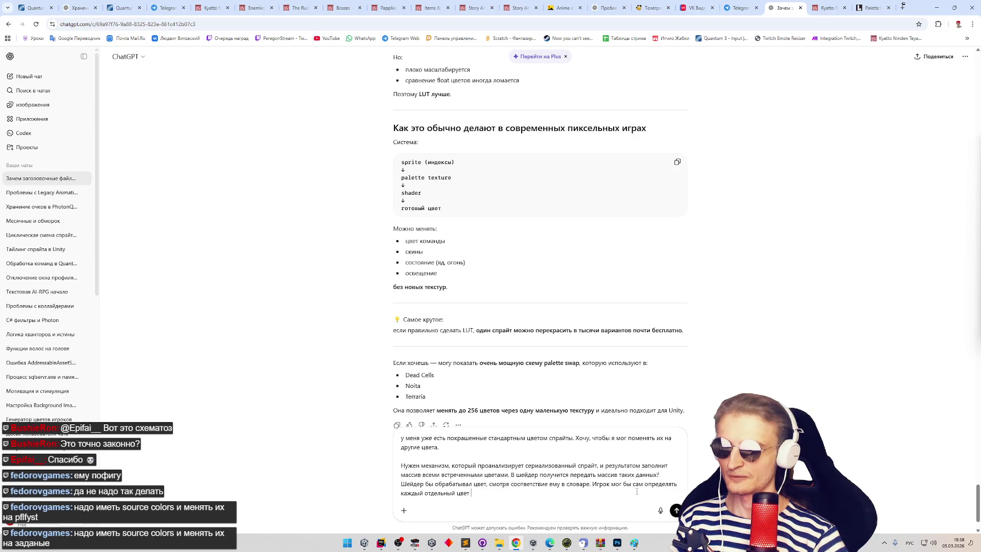
{"action": "type", "text": "своего персонажа"}
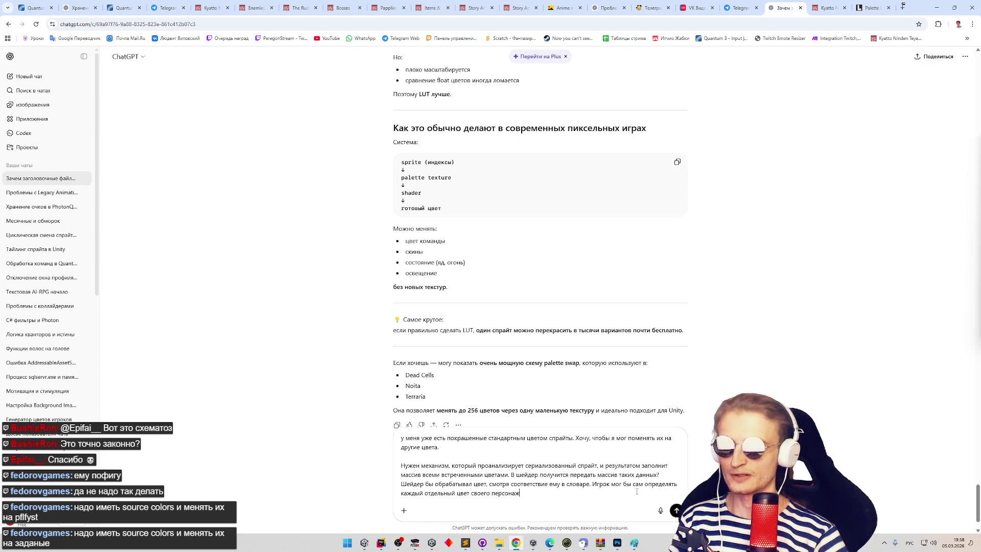
{"action": "key", "text": "Return"}
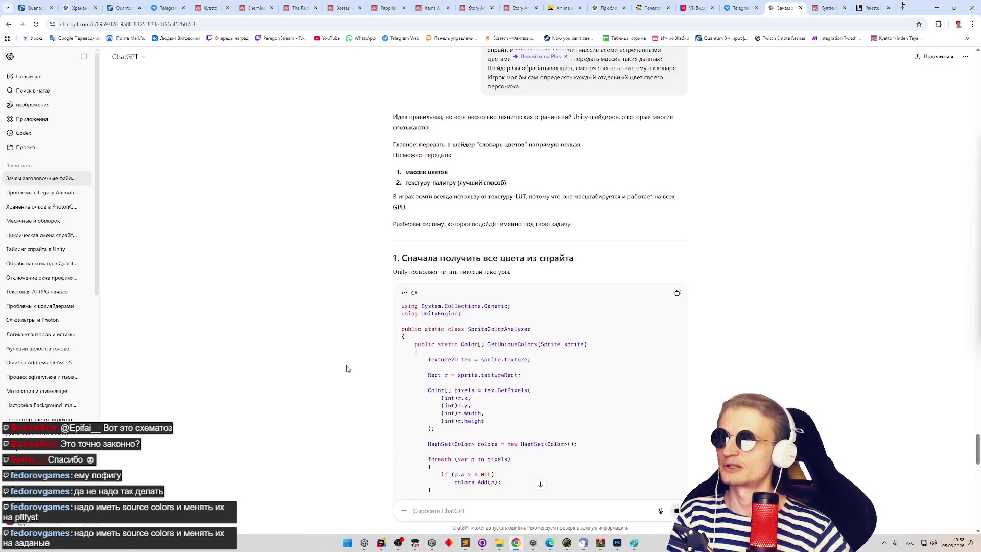
- Read down the reply through the SpriteColorAnalyzer GetUniqueColors method and the sample four-colour palette
{"action": "middle_click", "coordinate": [344, 309]}
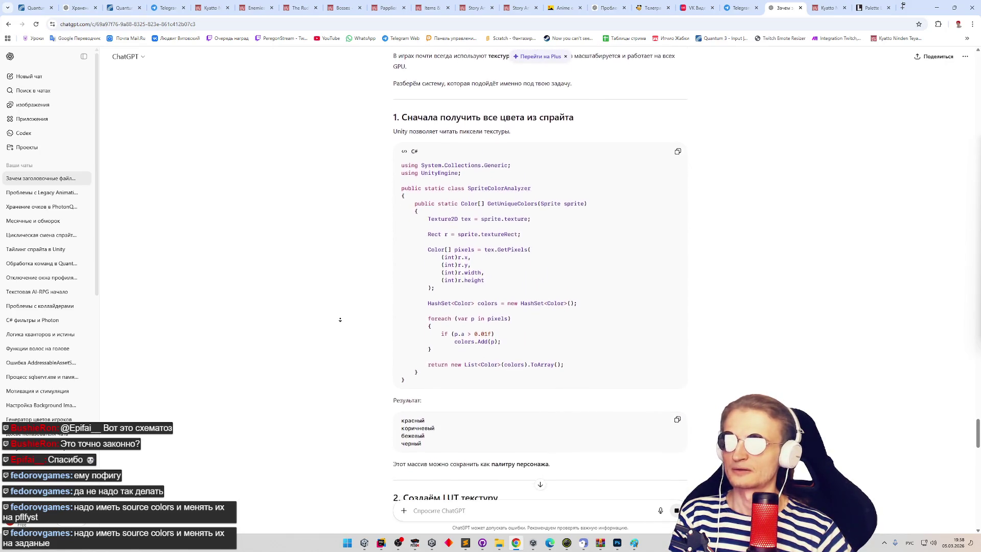
{"action": "left_click", "coordinate": [346, 324]}
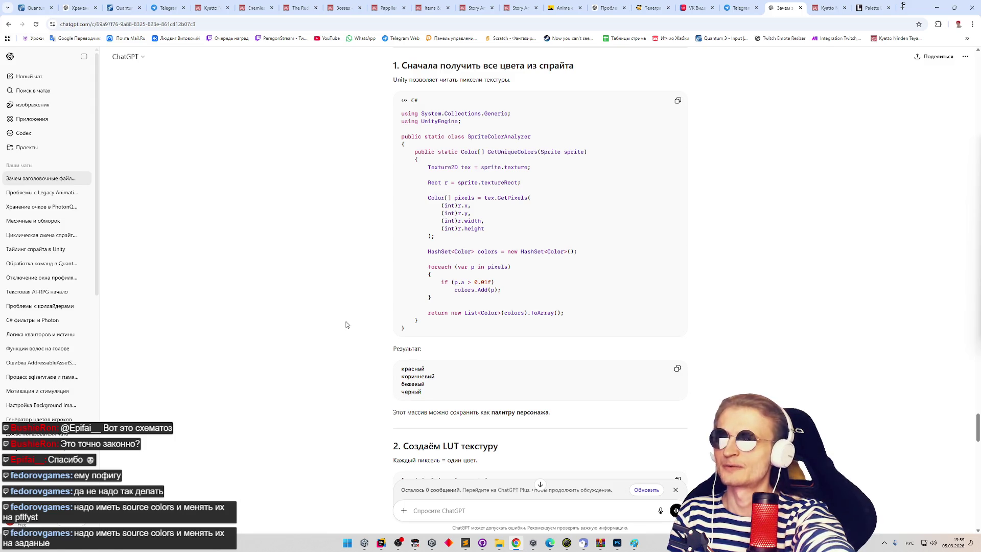
- Quote the word 'height' from the colour-reading code into the next message
{"action": "double_click", "coordinate": [473, 229]}
{"action": "left_click", "coordinate": [478, 215]}
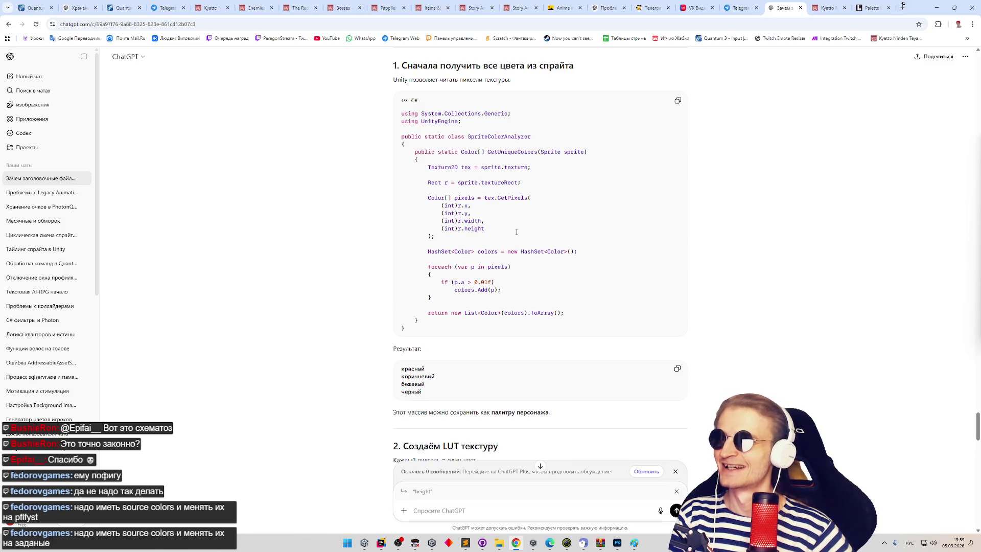
{"action": "double_click", "coordinate": [474, 229]}
{"action": "left_click", "coordinate": [475, 254]}
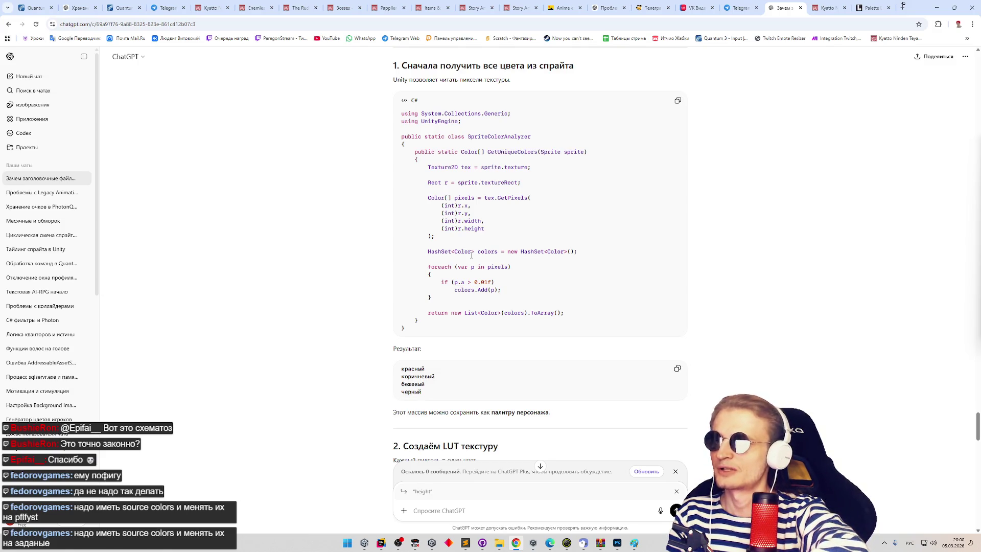
- Scroll down to the SetPixel loop filling the 64×1 LUT, which is passed to the shader as _Palette
{"action": "middle_click", "coordinate": [401, 235]}
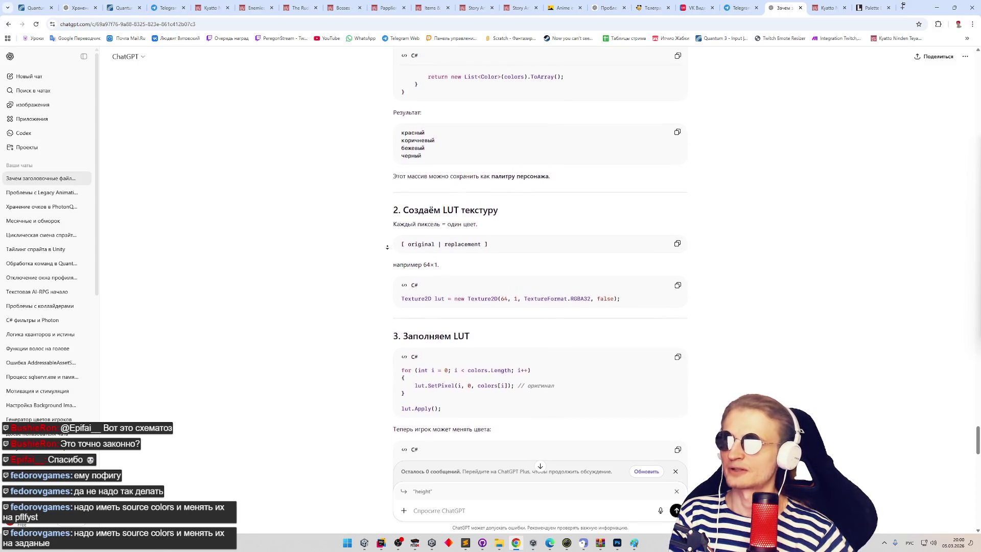
{"action": "left_click", "coordinate": [386, 247]}
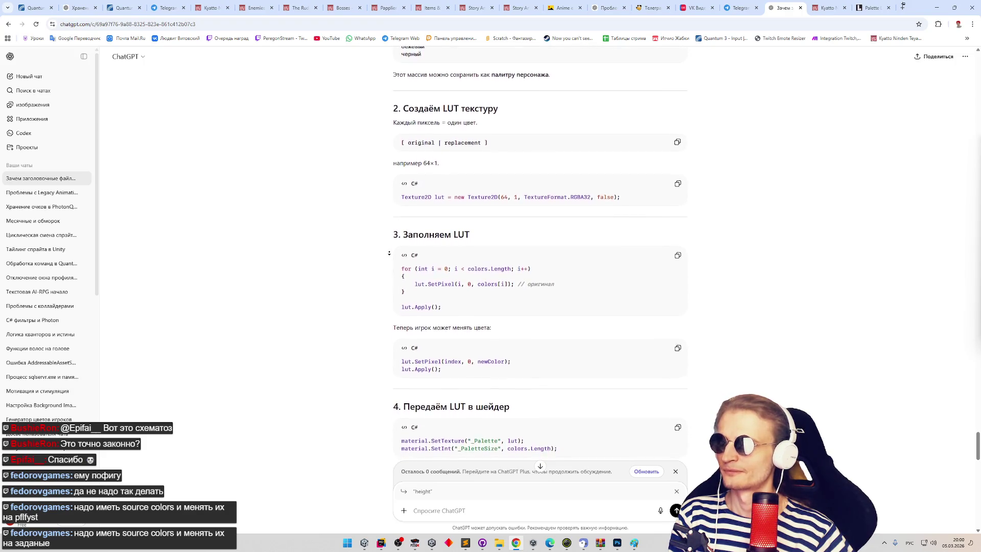
{"action": "middle_click", "coordinate": [391, 256]}
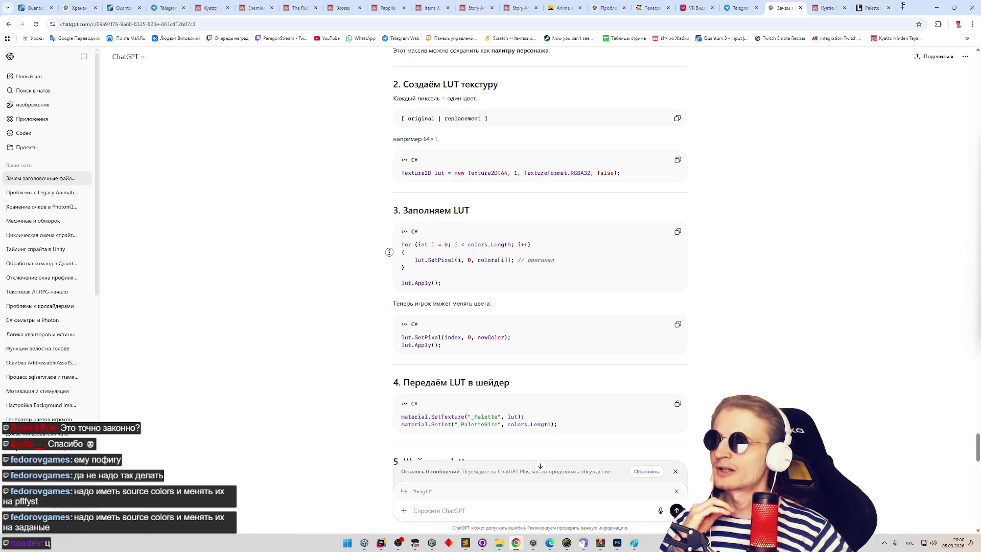
- Quote the LUT-filling for-loop through lut.Apply() for the next question, replacing the quoted word
{"action": "triple_click", "coordinate": [423, 260]}
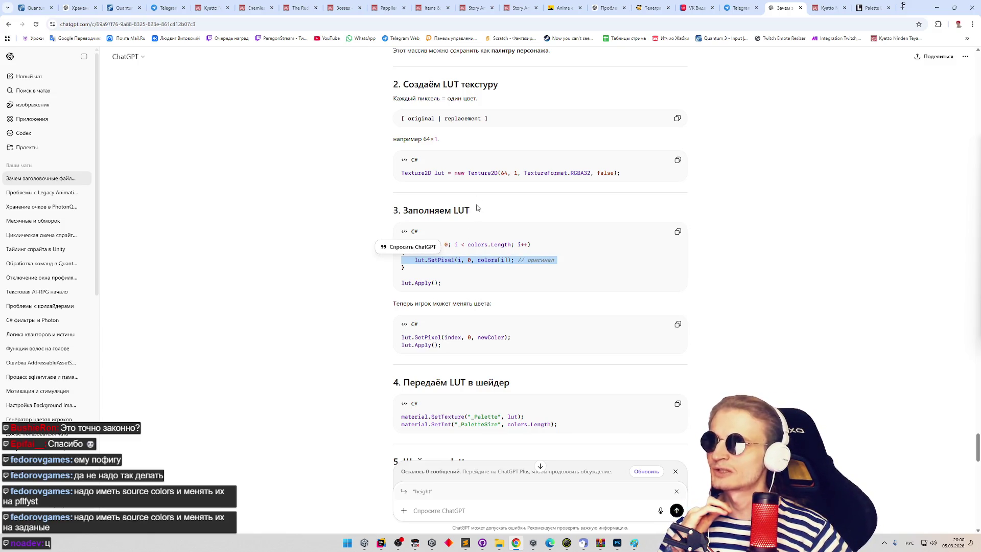
{"action": "double_click", "coordinate": [472, 173]}
{"action": "left_click", "coordinate": [473, 175]}
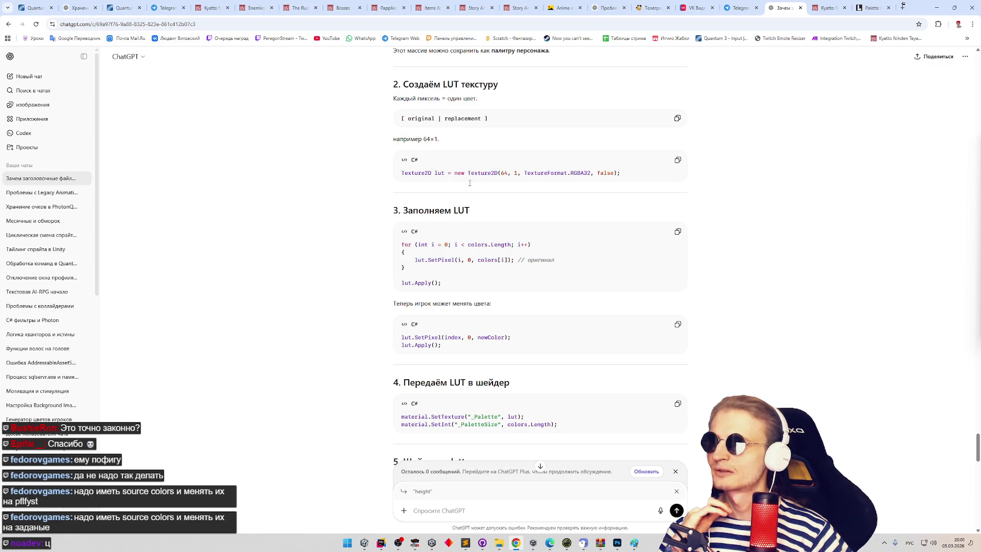
{"action": "left_click_drag", "start_coordinate": [428, 260], "coordinate": [460, 259]}
{"action": "left_click", "coordinate": [460, 260]}
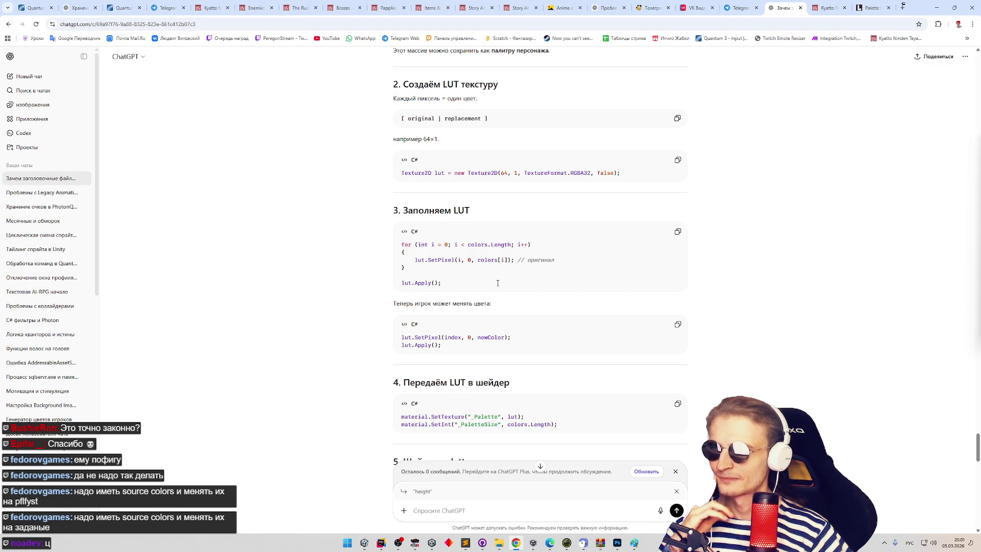
{"action": "left_click_drag", "start_coordinate": [498, 283], "coordinate": [403, 244]}
{"action": "left_click", "coordinate": [408, 232]}
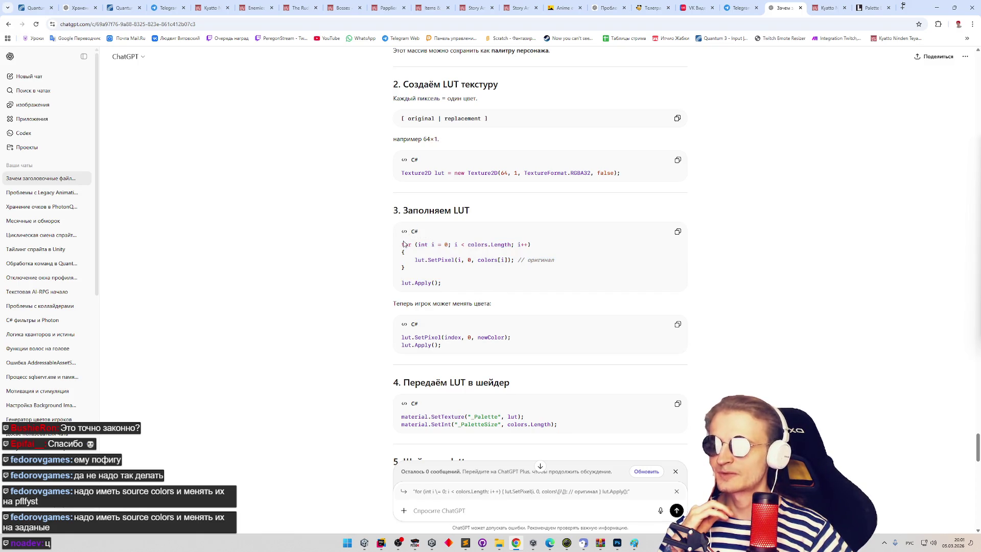
{"action": "mouse_move", "coordinate": [446, 283]}
{"action": "left_mouse_down"}
{"action": "mouse_move", "coordinate": [403, 245]}
{"action": "mouse_move", "coordinate": [511, 262]}
{"action": "mouse_move", "coordinate": [445, 282]}
{"action": "left_mouse_up"}
{"action": "left_click", "coordinate": [444, 282]}
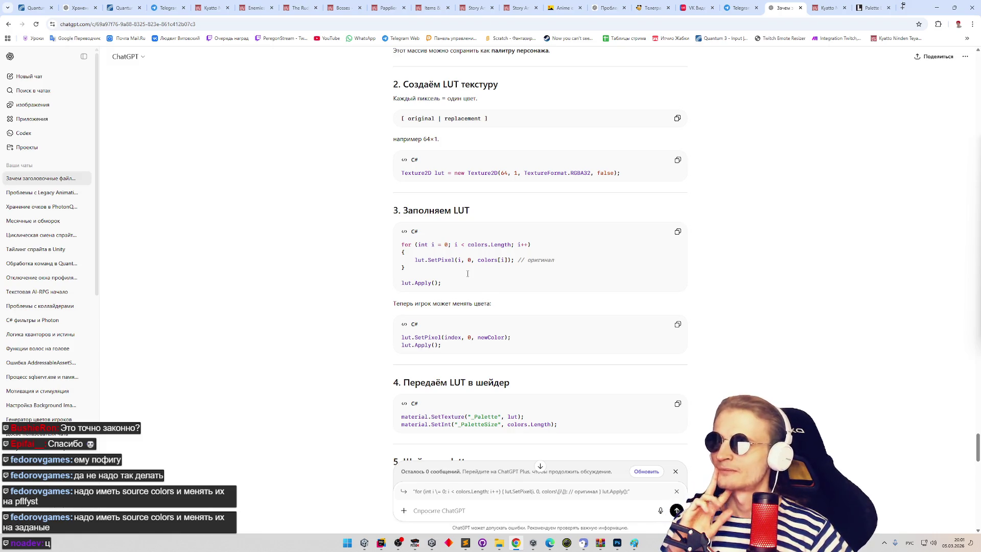
{"action": "mouse_move", "coordinate": [459, 282]}
{"action": "left_mouse_down"}
{"action": "mouse_move", "coordinate": [402, 243]}
{"action": "mouse_move", "coordinate": [443, 283]}
{"action": "mouse_move", "coordinate": [404, 244]}
{"action": "mouse_move", "coordinate": [430, 258]}
{"action": "mouse_move", "coordinate": [442, 283]}
{"action": "mouse_move", "coordinate": [403, 244]}
{"action": "mouse_move", "coordinate": [443, 283]}
{"action": "left_mouse_up"}
{"action": "left_click", "coordinate": [442, 283]}
{"action": "left_click", "coordinate": [411, 253]}
{"action": "left_click", "coordinate": [448, 282]}
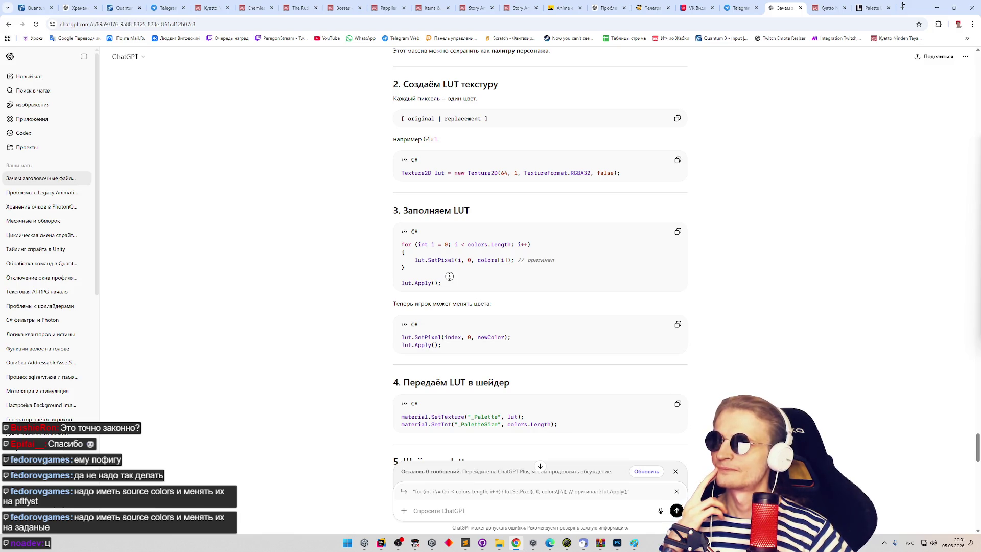
- Scroll the reply down to step 5, the Custom/SpritePaletteSwap shader with _MainTex, _Palette and _PaletteSize
{"action": "scroll", "coordinate": [449, 281], "scroll_direction": "down", "scroll_amount": 1}
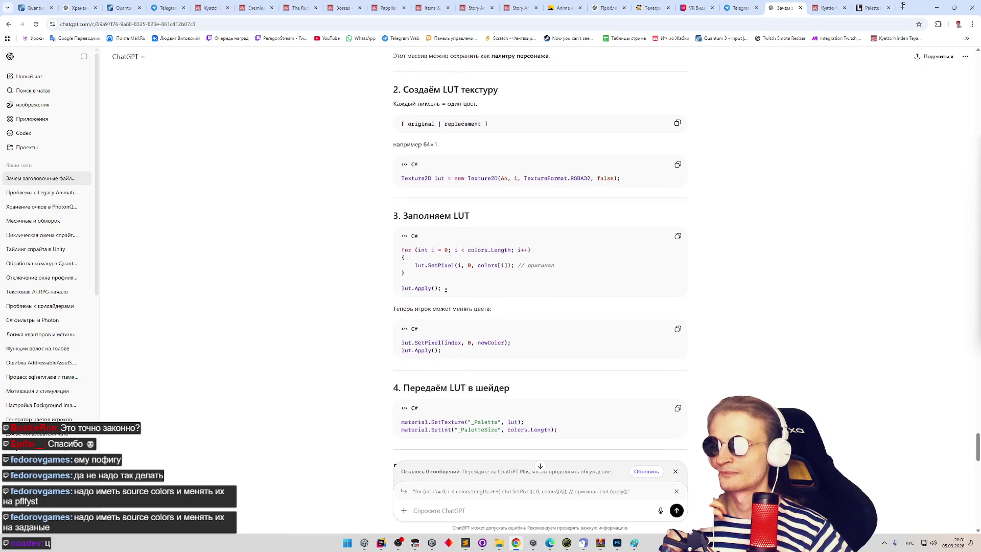
{"action": "middle_click", "coordinate": [448, 279]}
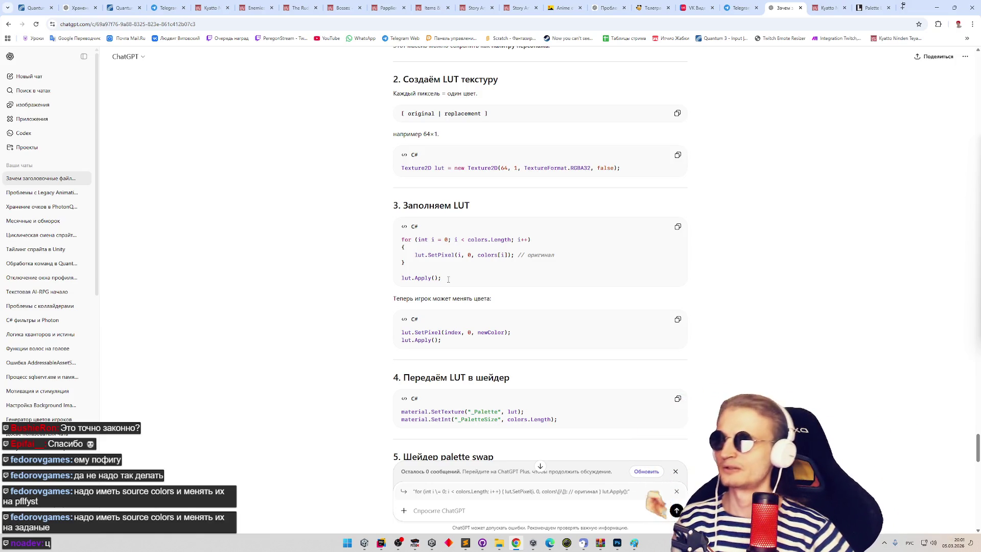
{"action": "middle_click", "coordinate": [427, 272]}
{"action": "scroll", "coordinate": [429, 279], "scroll_direction": "down", "scroll_amount": 1}
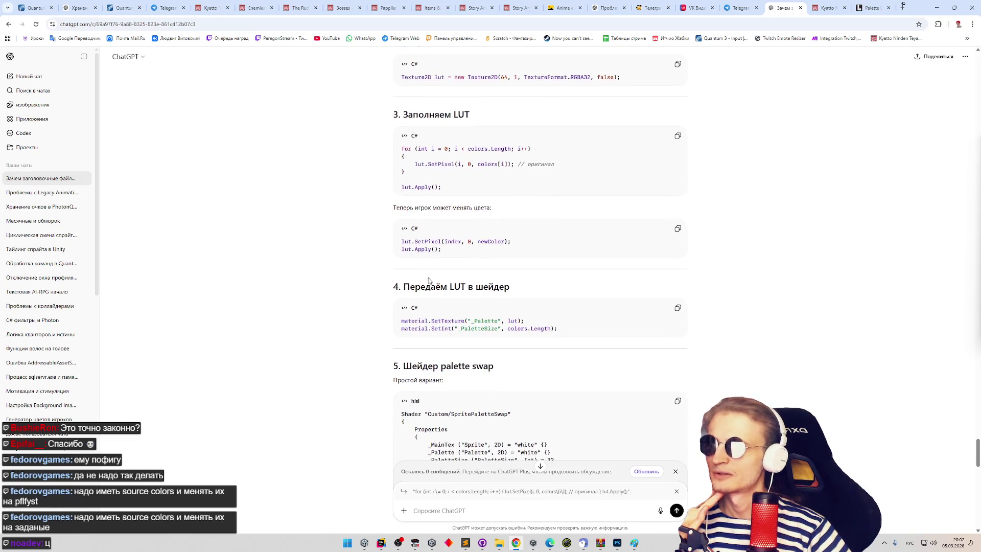
{"action": "left_click", "coordinate": [377, 279]}
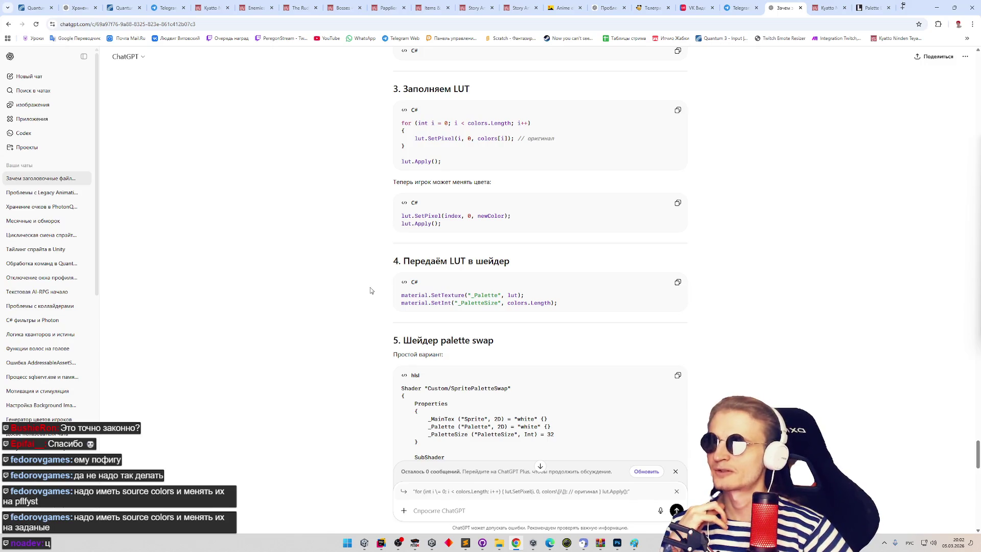
{"action": "scroll", "coordinate": [368, 300], "scroll_direction": "down", "scroll_amount": 1}
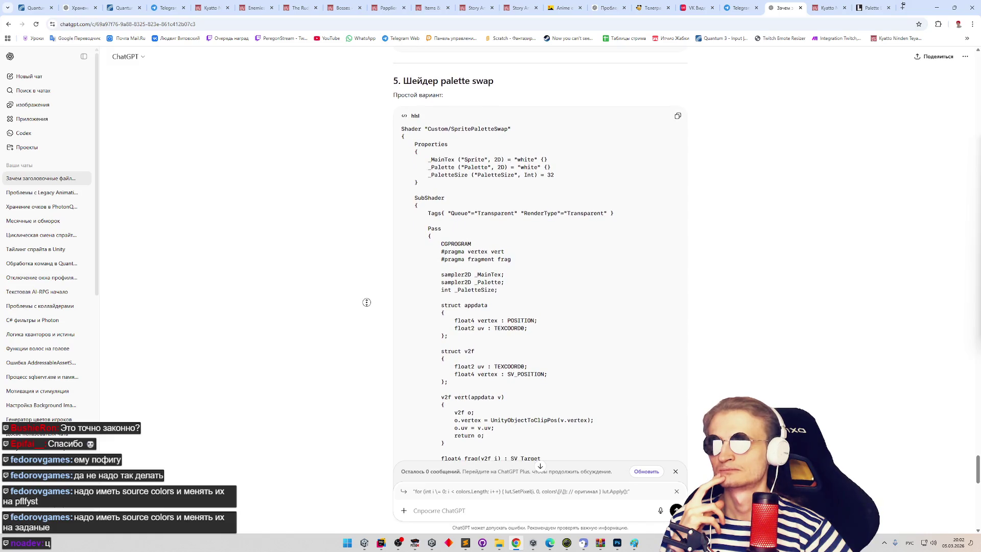
{"action": "scroll", "coordinate": [556, 270], "scroll_direction": "down", "scroll_amount": 1}
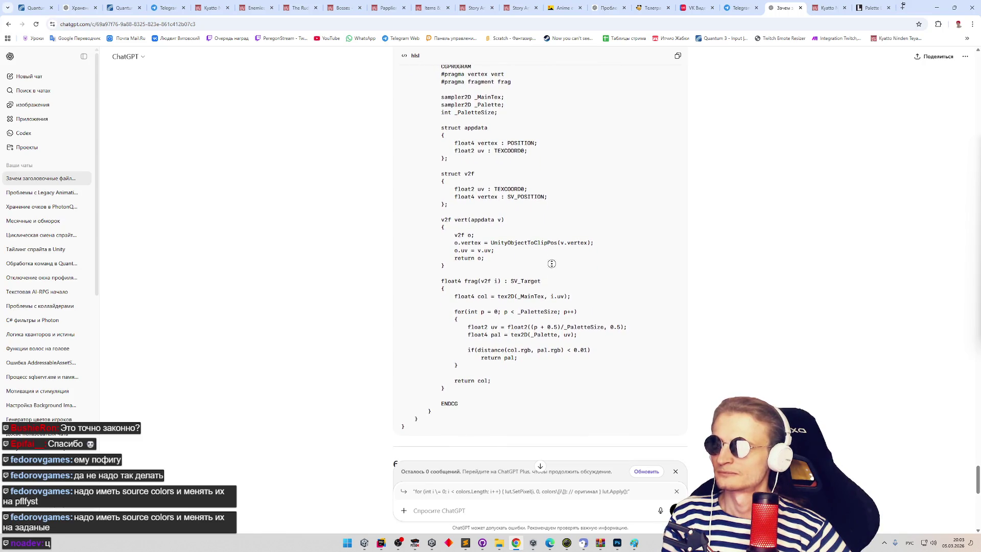
{"action": "middle_click", "coordinate": [552, 264]}
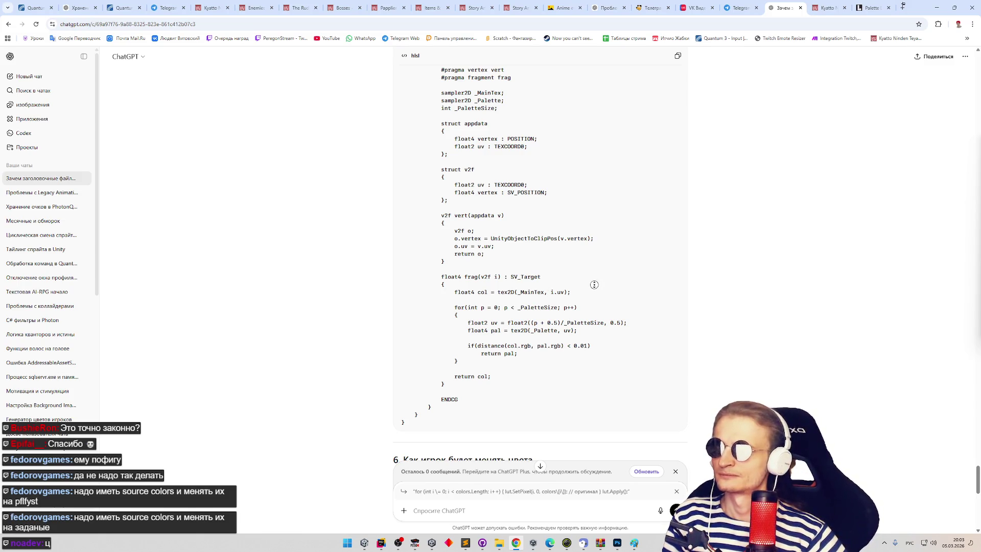
{"action": "scroll", "coordinate": [594, 290], "scroll_direction": "down", "scroll_amount": 1}
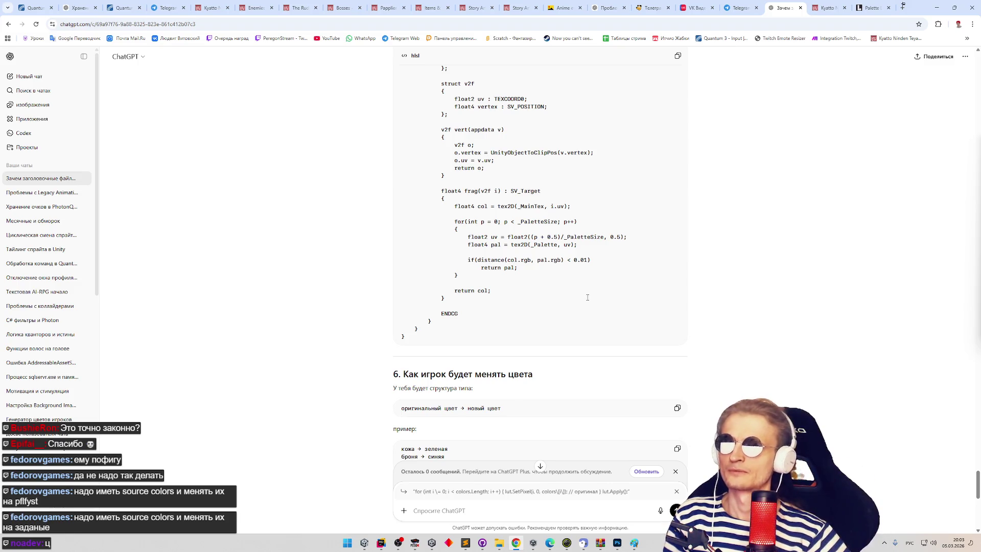
{"action": "middle_click", "coordinate": [585, 256]}
{"action": "scroll", "coordinate": [585, 255], "scroll_direction": "up", "scroll_amount": 2}
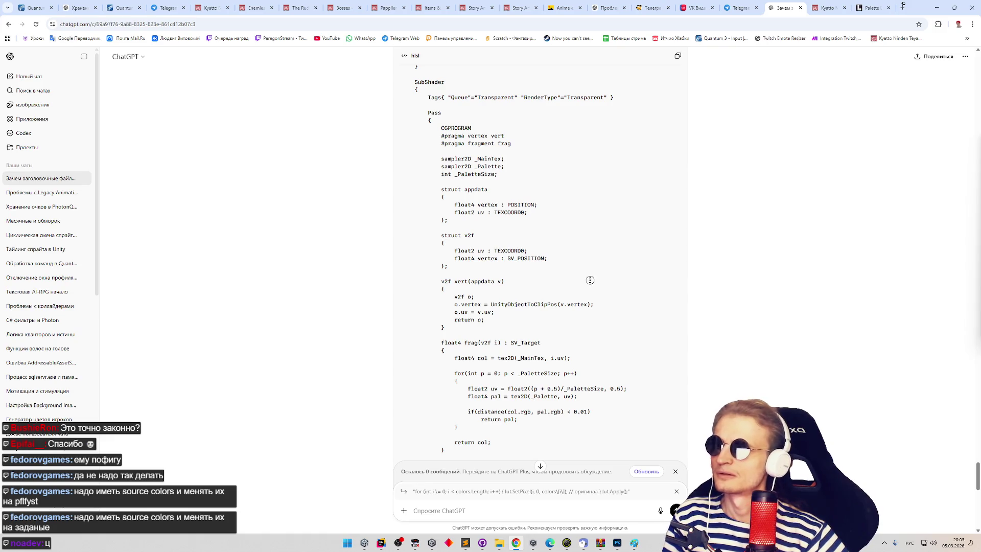
{"action": "middle_click", "coordinate": [590, 280]}
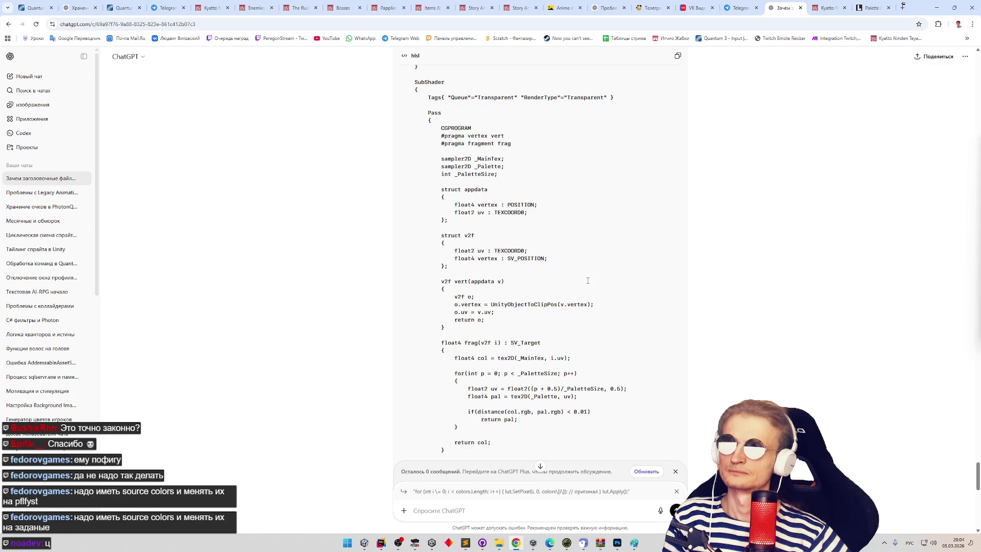
{"action": "scroll", "coordinate": [588, 278], "scroll_direction": "up", "scroll_amount": 1}
{"action": "scroll", "coordinate": [586, 276], "scroll_direction": "up", "scroll_amount": 1}
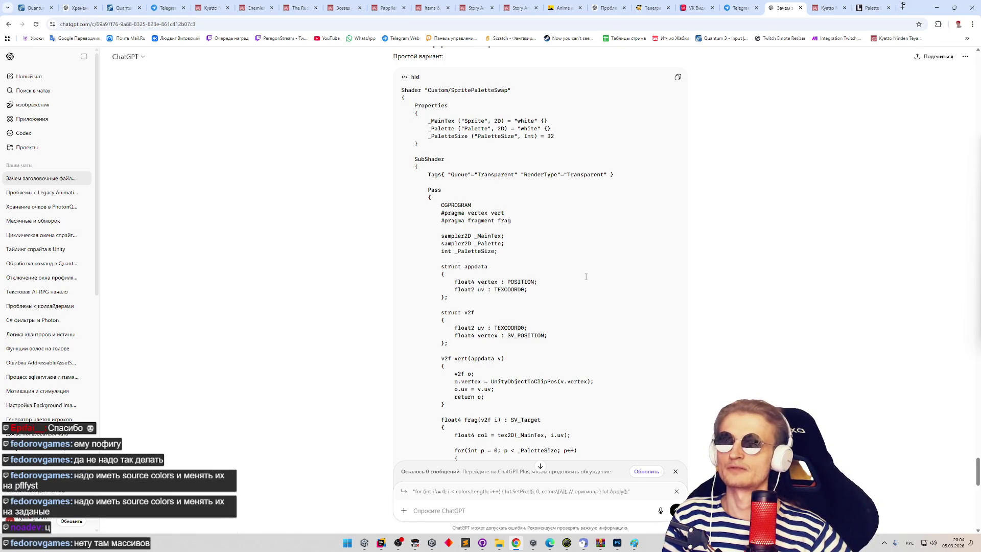
{"action": "middle_click", "coordinate": [586, 276]}
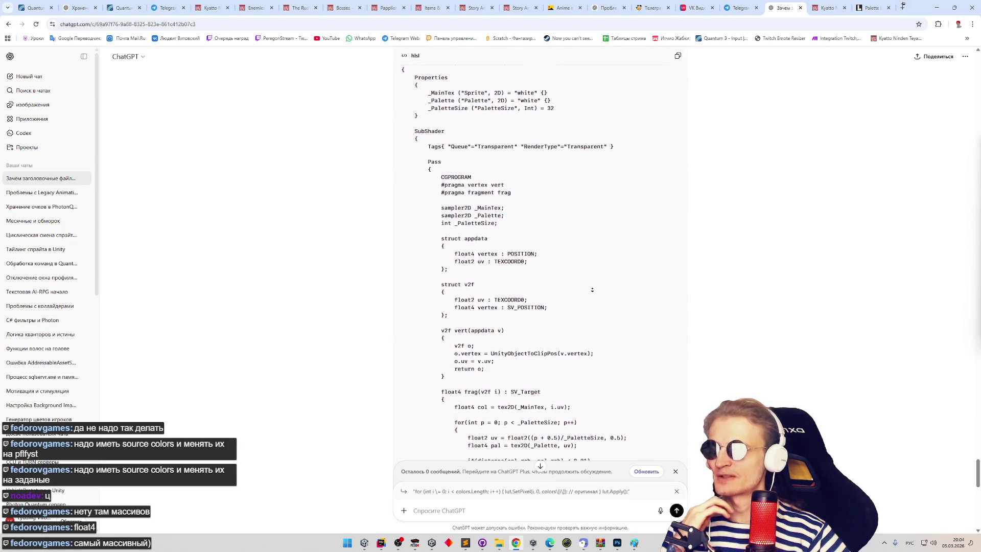
{"action": "mouse_move", "coordinate": [453, 278]}
{"action": "left_mouse_down"}
{"action": "mouse_move", "coordinate": [577, 281]}
{"action": "mouse_move", "coordinate": [513, 345]}
{"action": "left_mouse_up"}
{"action": "left_click", "coordinate": [513, 346]}
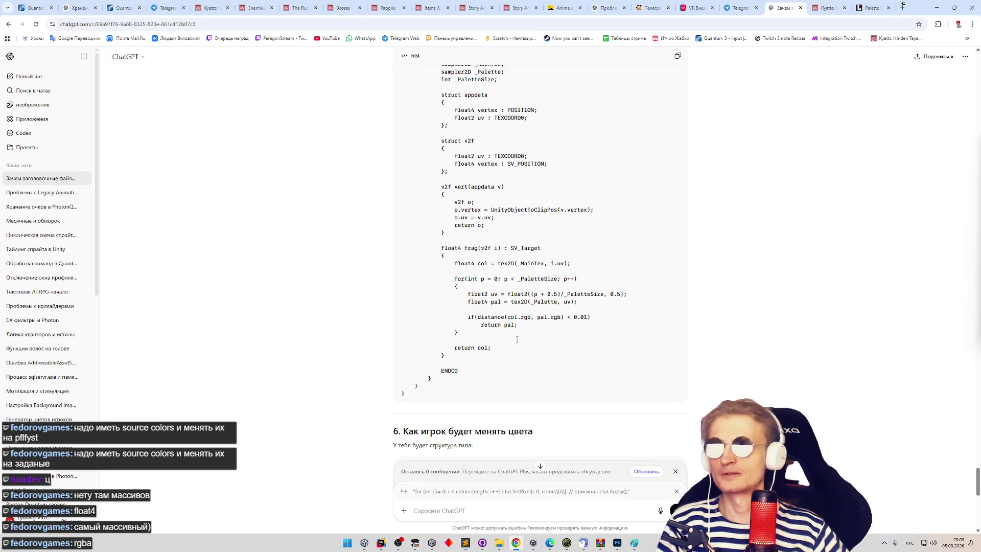
{"action": "middle_click", "coordinate": [532, 341]}
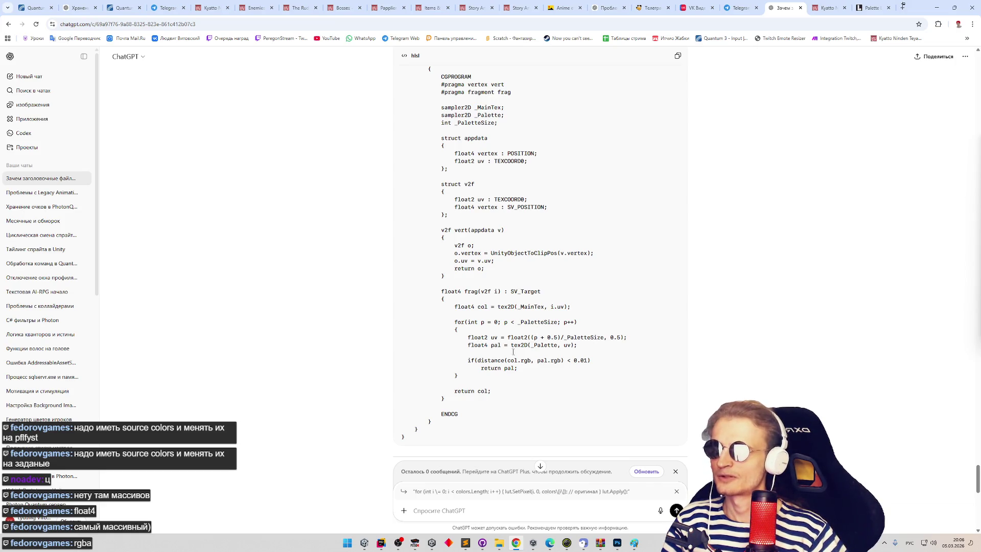
{"action": "double_click", "coordinate": [509, 368]}
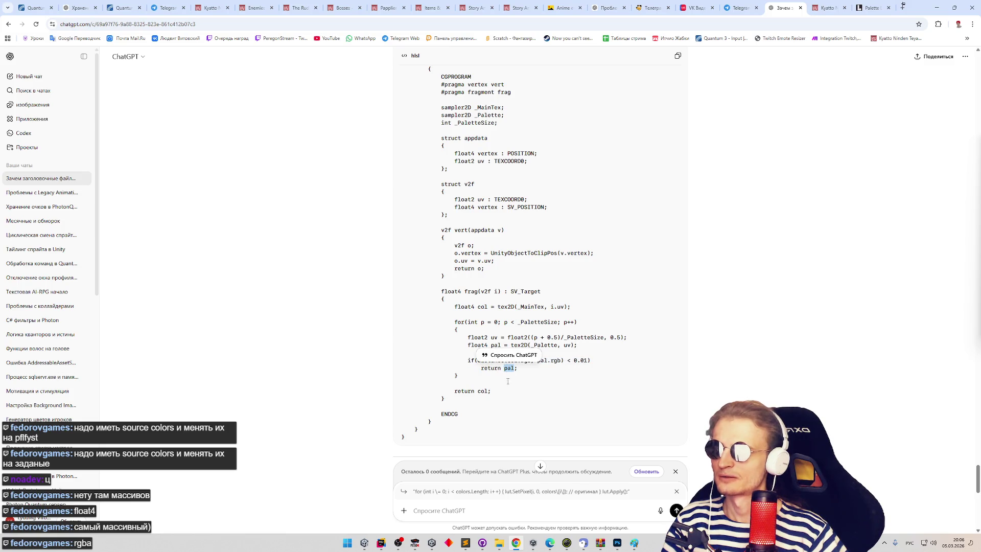
{"action": "double_click", "coordinate": [482, 391]}
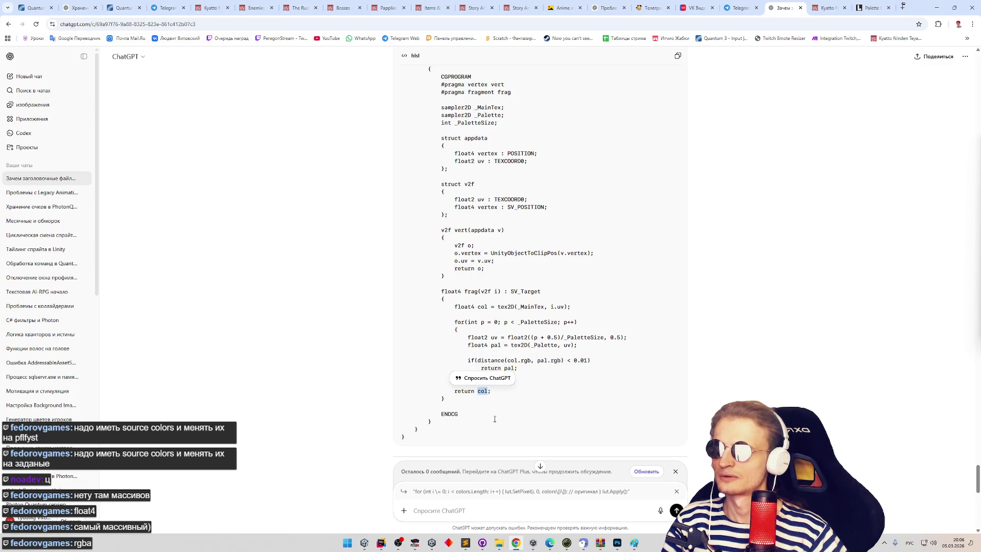
{"action": "left_click", "coordinate": [508, 400]}
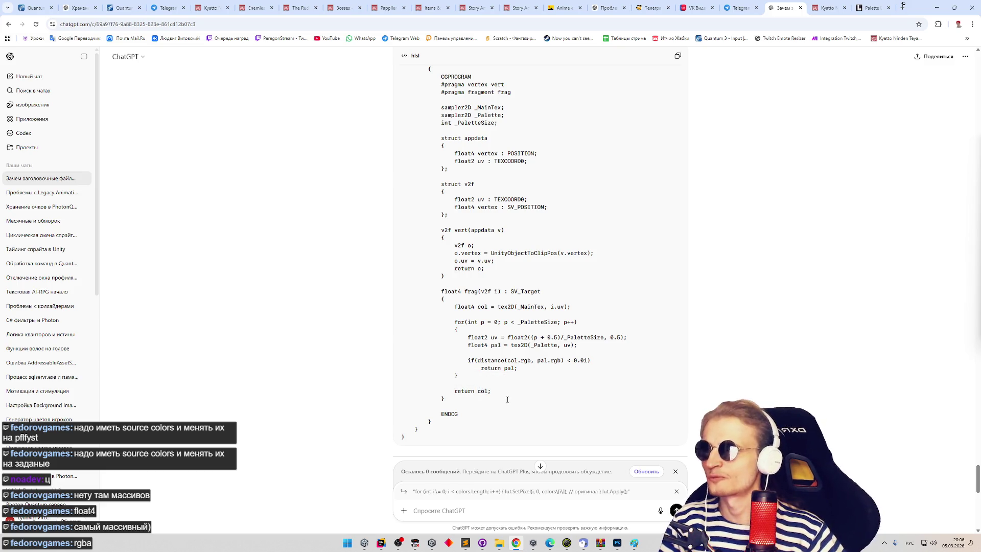
{"action": "double_click", "coordinate": [505, 367]}
{"action": "double_click", "coordinate": [483, 391]}
{"action": "left_click", "coordinate": [487, 414]}
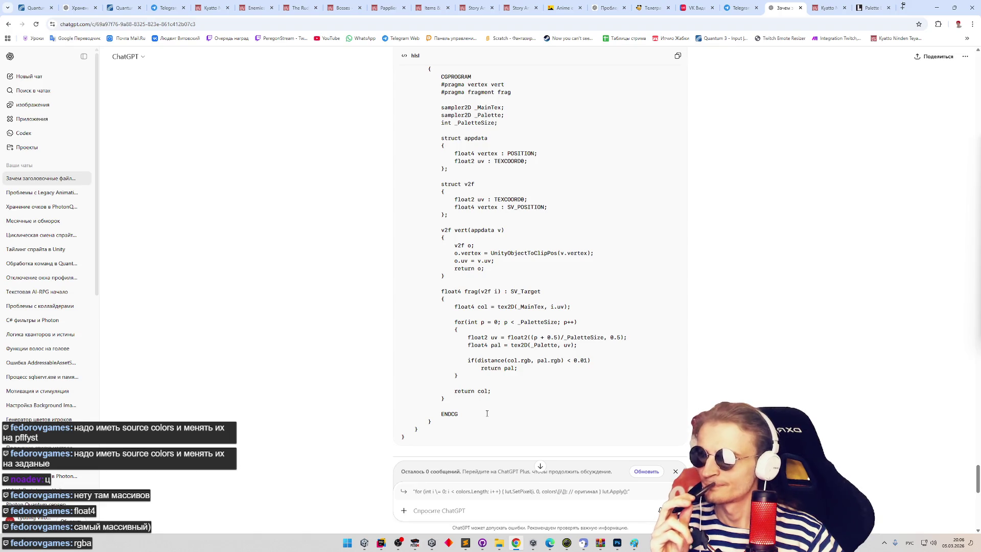
{"action": "scroll", "coordinate": [486, 413], "scroll_direction": "up", "scroll_amount": 2}
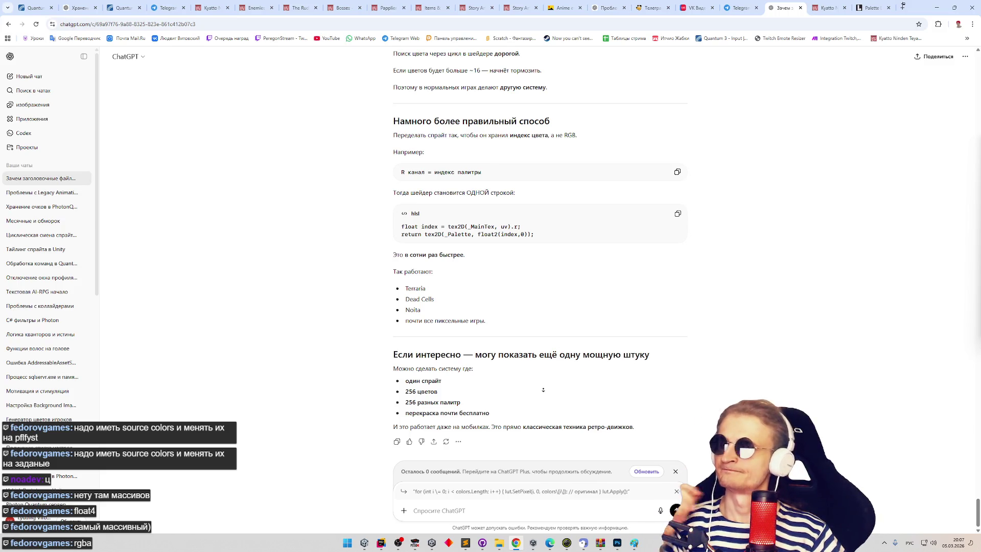
- Clear the quoted for-loop snippet from the message box and close the messages-left banner
{"action": "scroll", "coordinate": [558, 359], "scroll_direction": "up", "scroll_amount": 2}
{"action": "scroll", "coordinate": [563, 336], "scroll_direction": "up", "scroll_amount": 9}
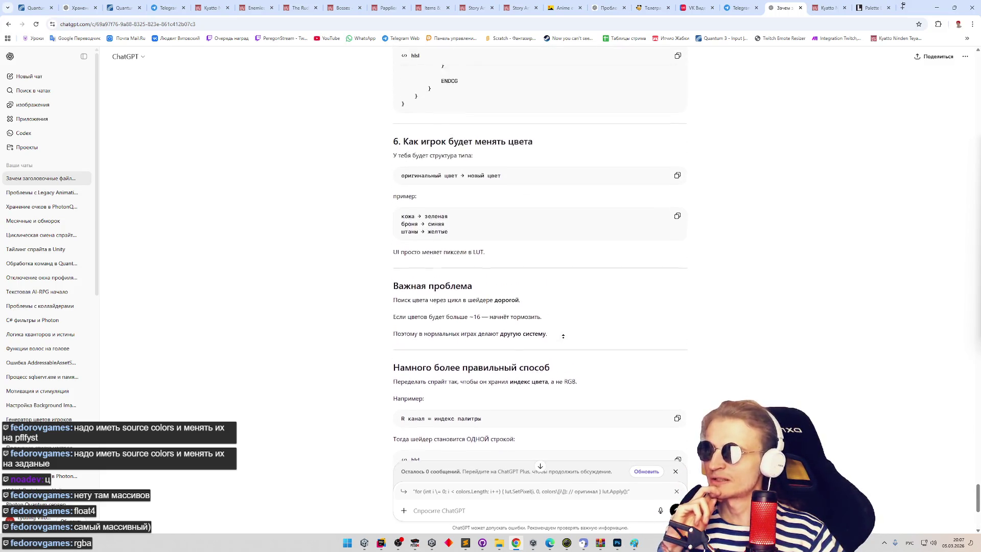
{"action": "scroll", "coordinate": [560, 323], "scroll_direction": "up", "scroll_amount": 4}
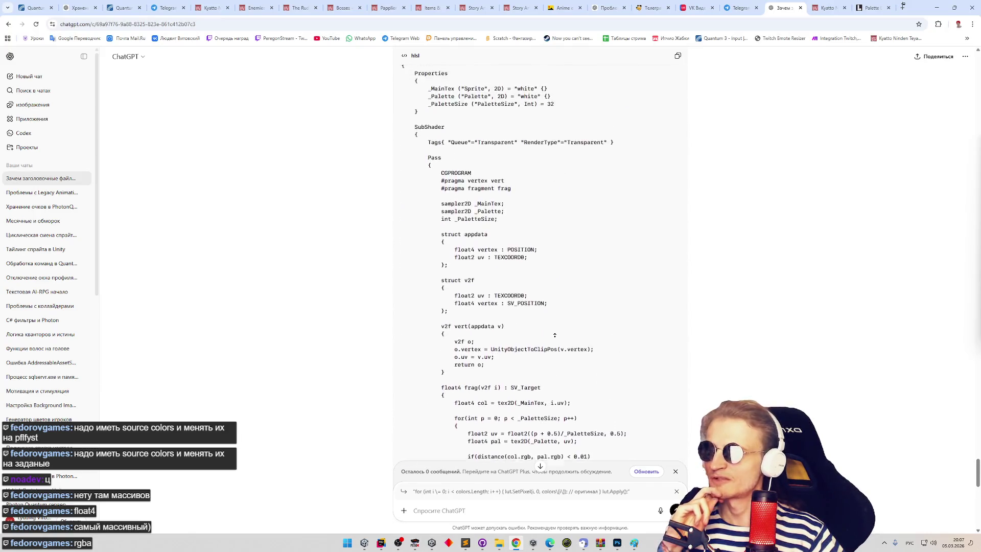
{"action": "scroll", "coordinate": [543, 435], "scroll_direction": "down", "scroll_amount": 20}
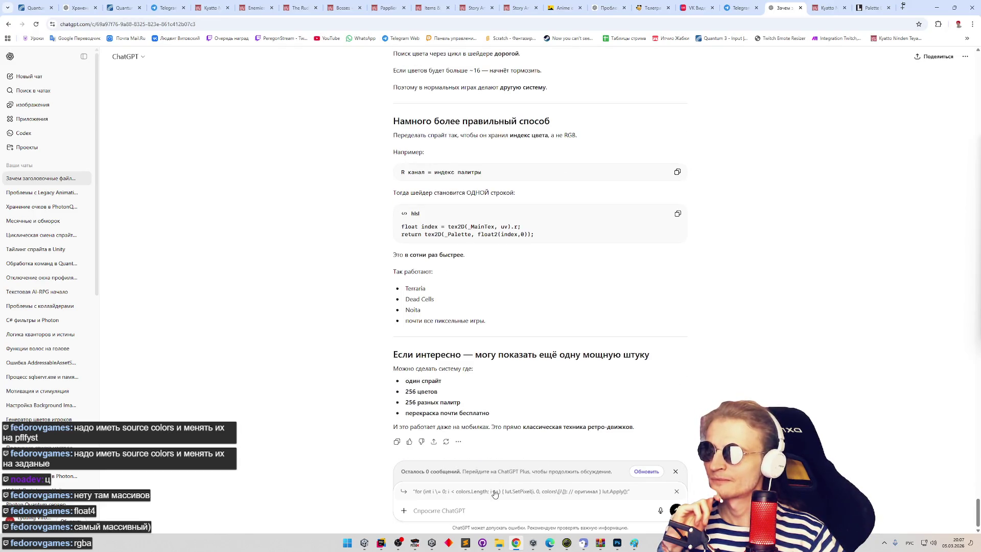
{"action": "left_click", "coordinate": [677, 491]}
{"action": "left_click", "coordinate": [677, 492]}
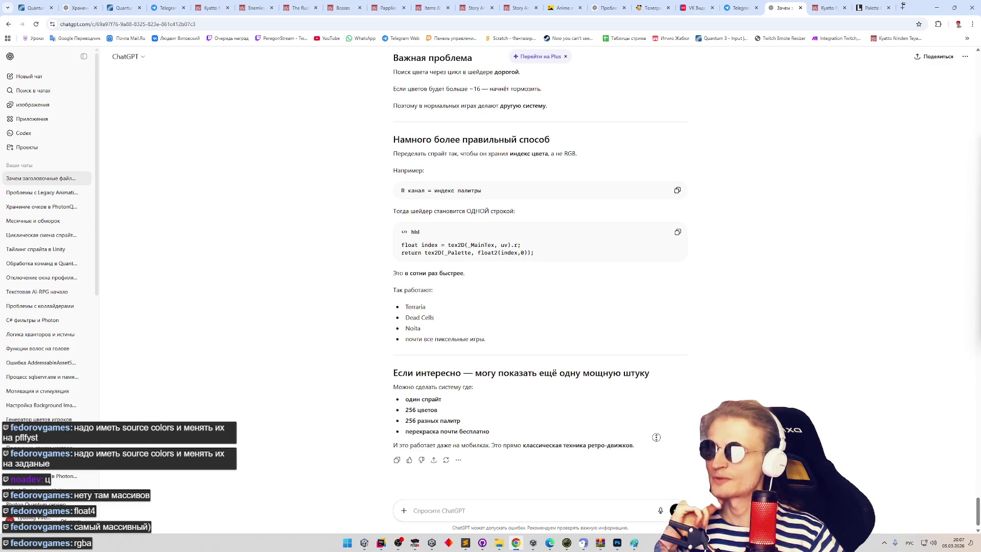
{"action": "scroll", "coordinate": [656, 424], "scroll_direction": "up", "scroll_amount": 2}
{"action": "middle_click", "coordinate": [653, 432]}
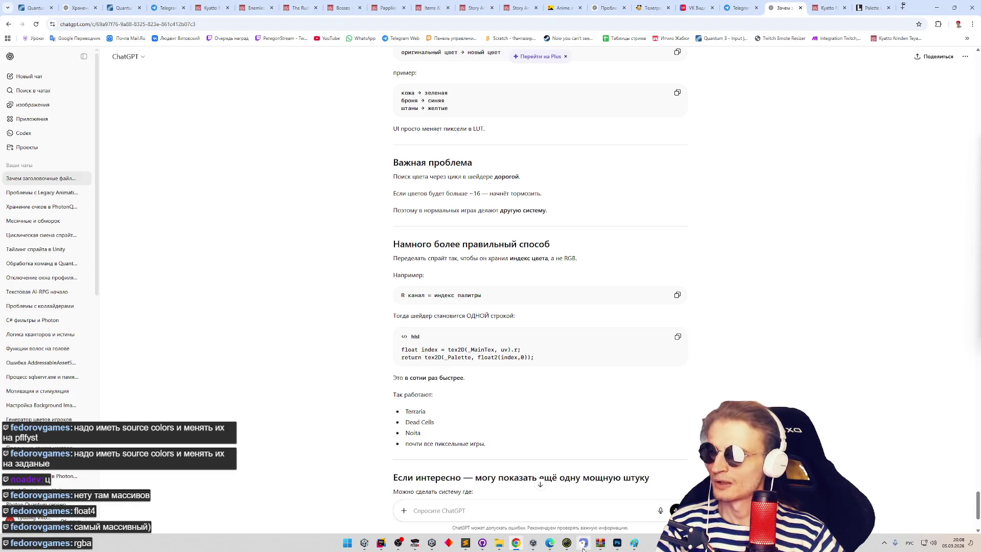
{"action": "left_click", "coordinate": [618, 546]}
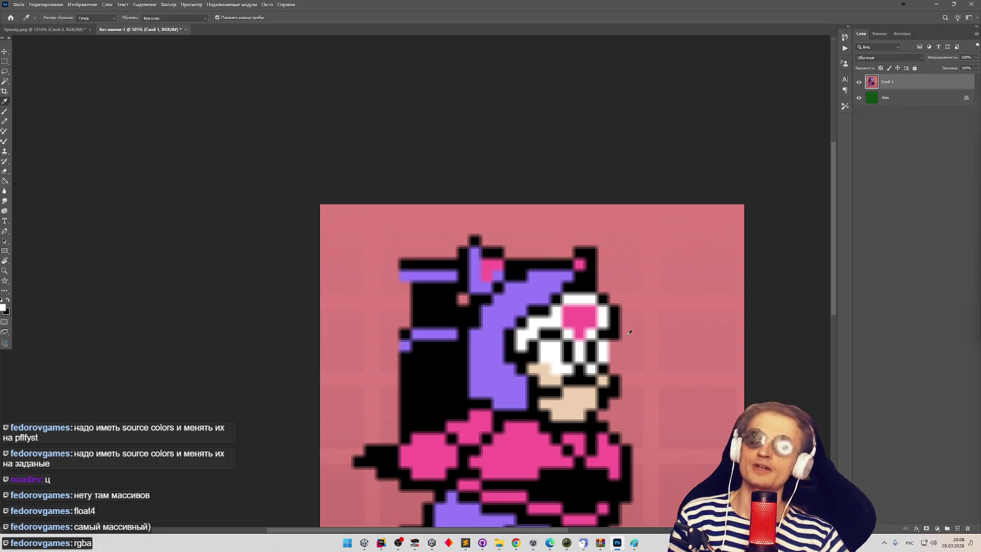
- Zoom the sprite to 607% and sample its purple (R 152, G 120, B 248) into the Color Picker
{"action": "scroll", "coordinate": [519, 305], "scroll_direction": "down", "scroll_amount": 3}
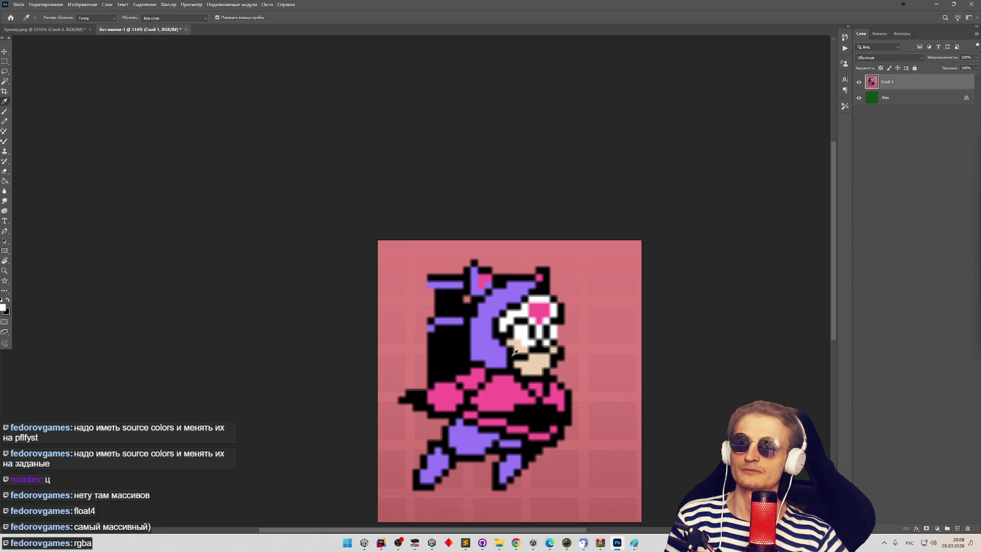
{"action": "scroll", "coordinate": [514, 352], "scroll_direction": "up", "scroll_amount": 2}
{"action": "scroll", "coordinate": [514, 353], "scroll_direction": "up", "scroll_amount": 2}
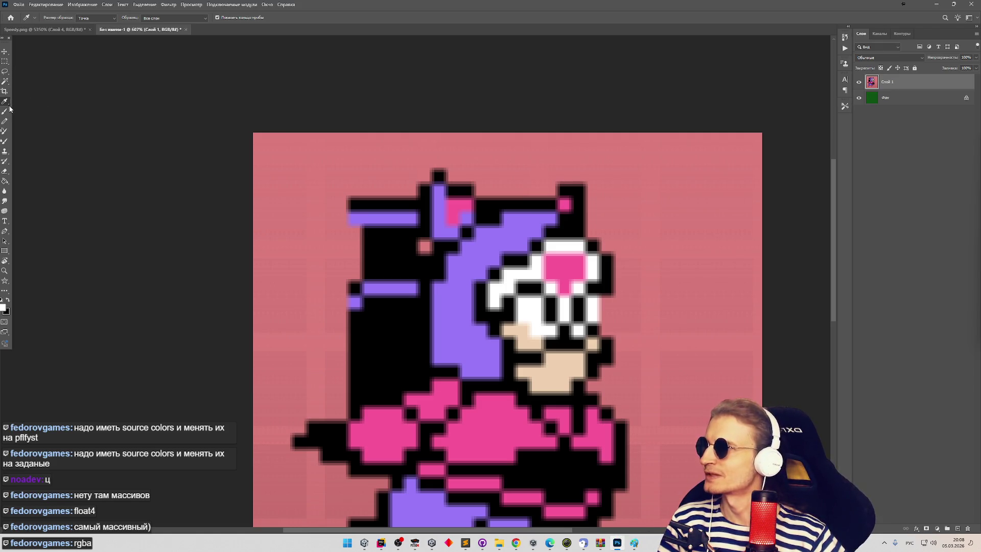
{"action": "left_click", "coordinate": [447, 301]}
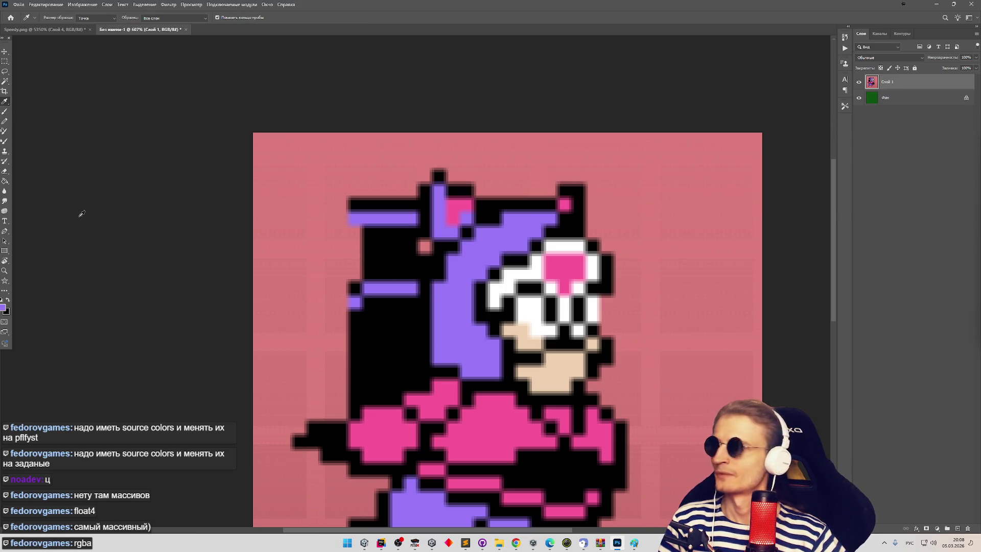
{"action": "left_click", "coordinate": [3, 306]}
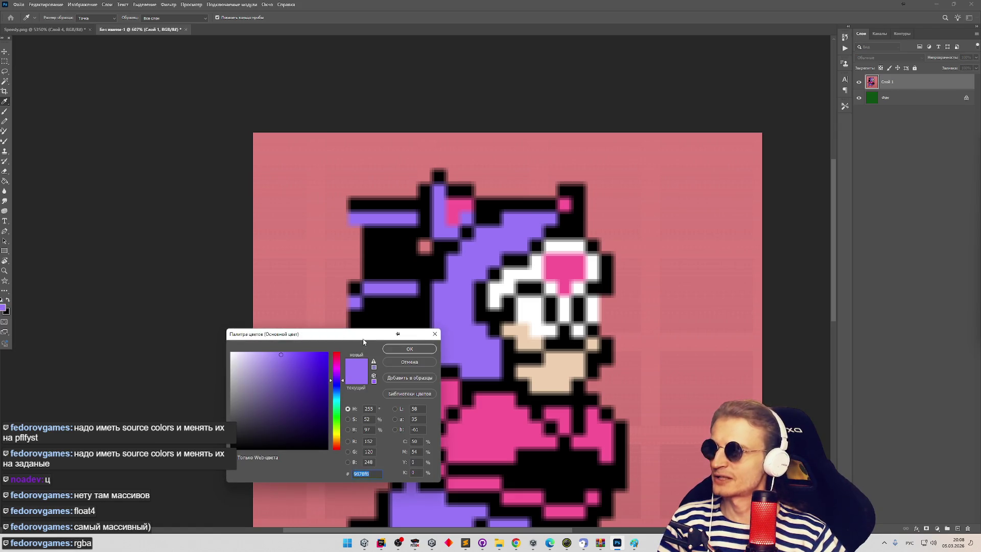
- Move the Color Picker aside and sample the sprite's pink outfit and purple to compare them
{"action": "left_click_drag", "start_coordinate": [364, 340], "coordinate": [266, 307]}
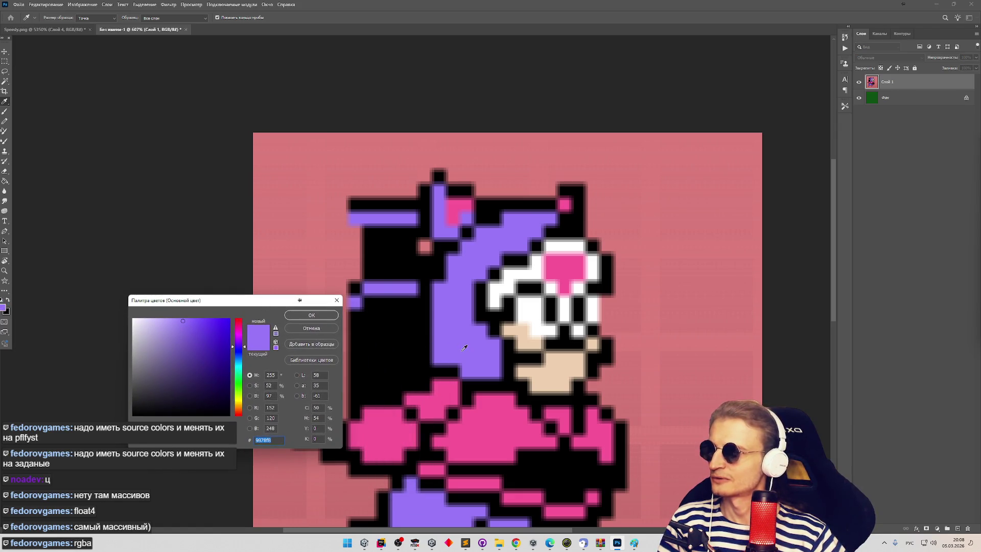
{"action": "left_click", "coordinate": [491, 406]}
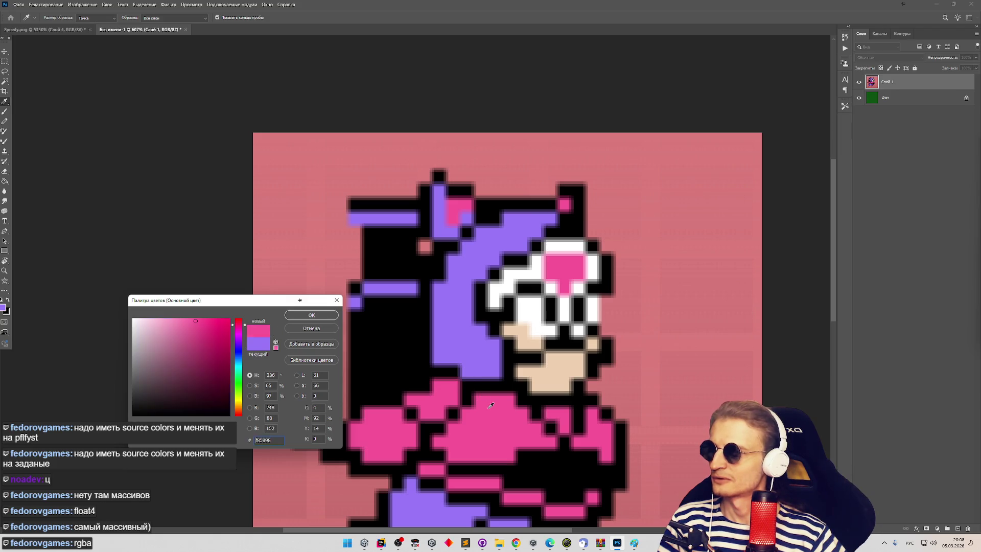
{"action": "left_click", "coordinate": [478, 366]}
{"action": "left_click", "coordinate": [487, 394]}
{"action": "left_click", "coordinate": [478, 365]}
{"action": "left_click", "coordinate": [486, 395]}
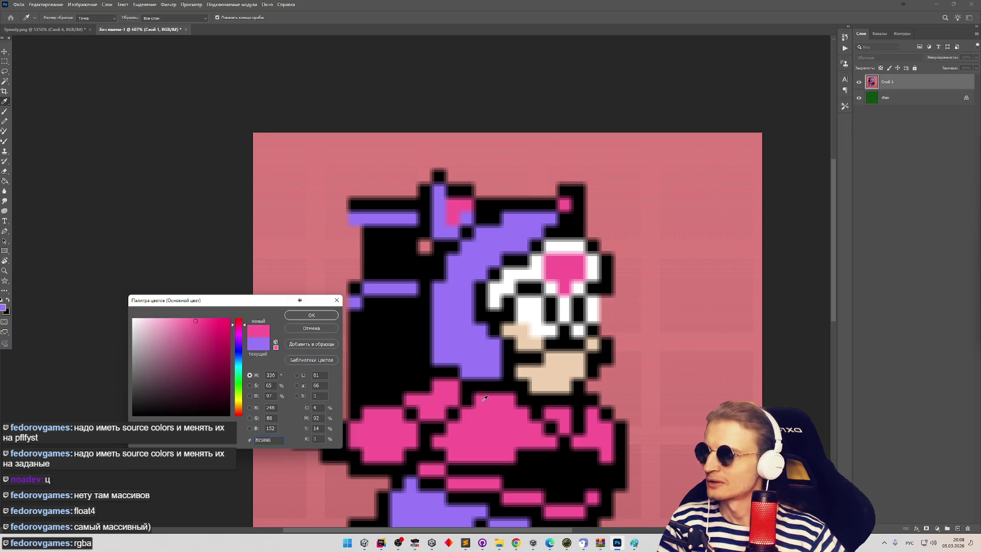
{"action": "left_click", "coordinate": [474, 338]}
{"action": "left_click", "coordinate": [485, 405]}
{"action": "left_click", "coordinate": [479, 398]}
{"action": "left_click", "coordinate": [475, 368]}
{"action": "left_click", "coordinate": [479, 398]}
{"action": "left_click", "coordinate": [475, 367]}
{"action": "left_click", "coordinate": [479, 396]}
{"action": "left_click", "coordinate": [478, 381]}
{"action": "left_click", "coordinate": [477, 403]}
{"action": "left_click", "coordinate": [465, 394]}
{"action": "left_click", "coordinate": [452, 400]}
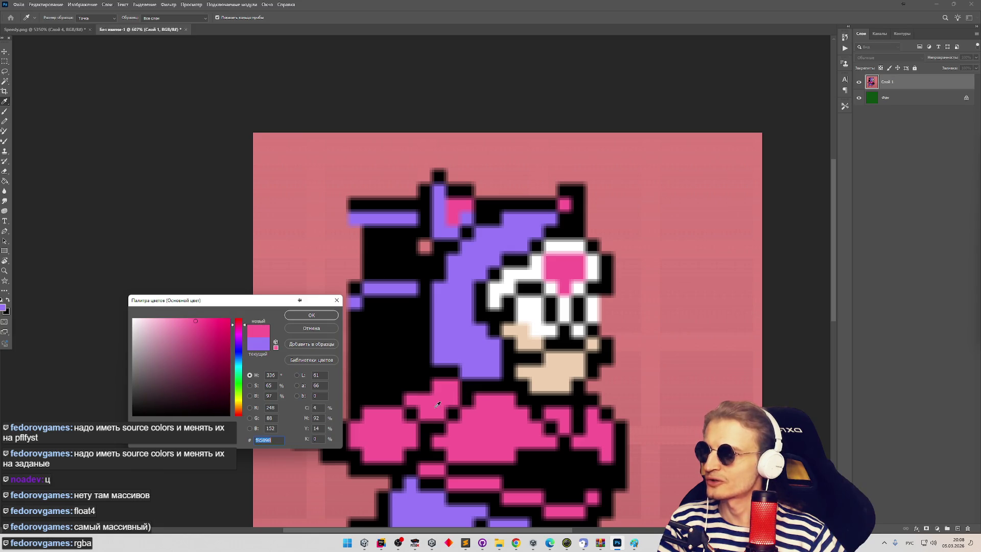
- Sample the face's skin, white, black and pink forehead pixels, reading their hex codes
{"action": "left_click", "coordinate": [532, 373]}
{"action": "left_click", "coordinate": [536, 349]}
{"action": "left_click", "coordinate": [533, 340]}
{"action": "left_click", "coordinate": [541, 323]}
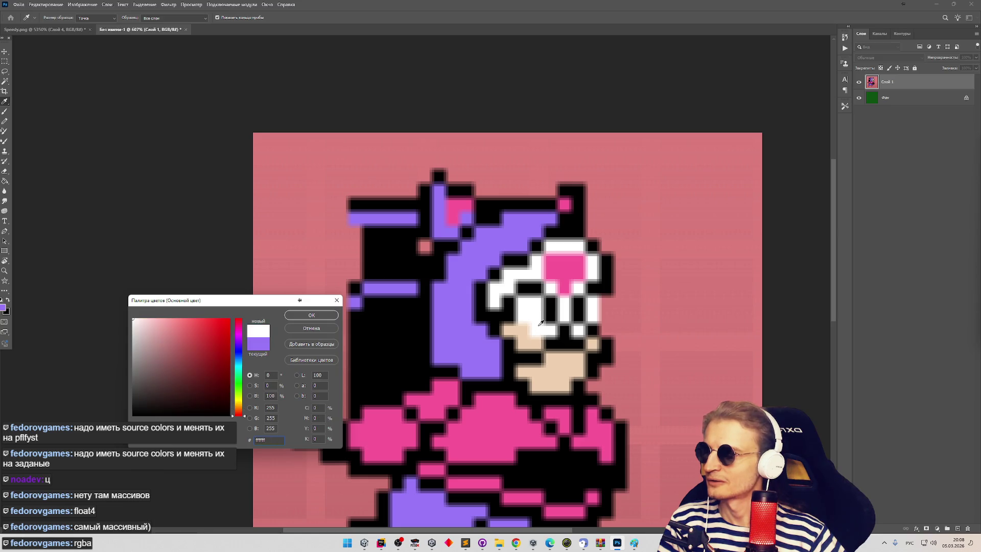
{"action": "left_click", "coordinate": [538, 317]}
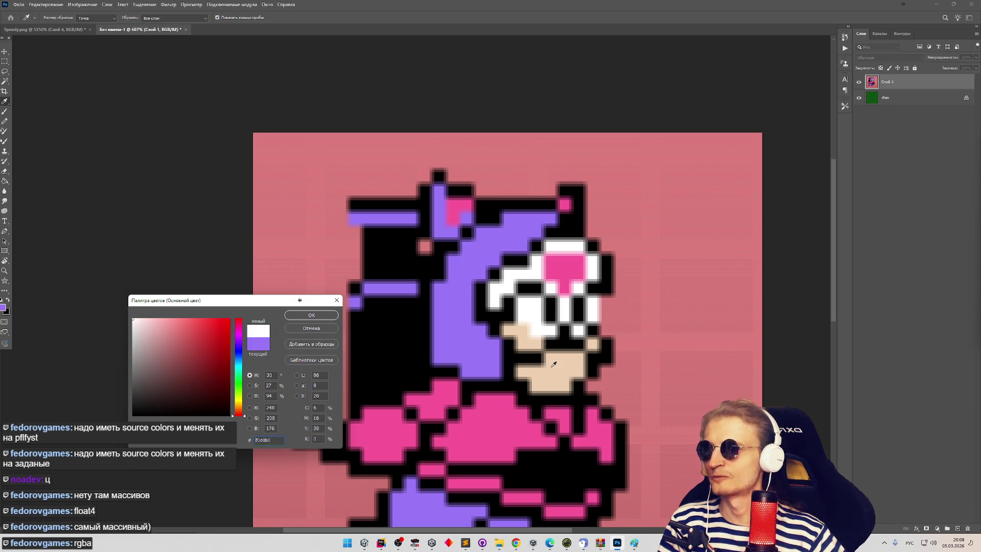
{"action": "left_click", "coordinate": [552, 343]}
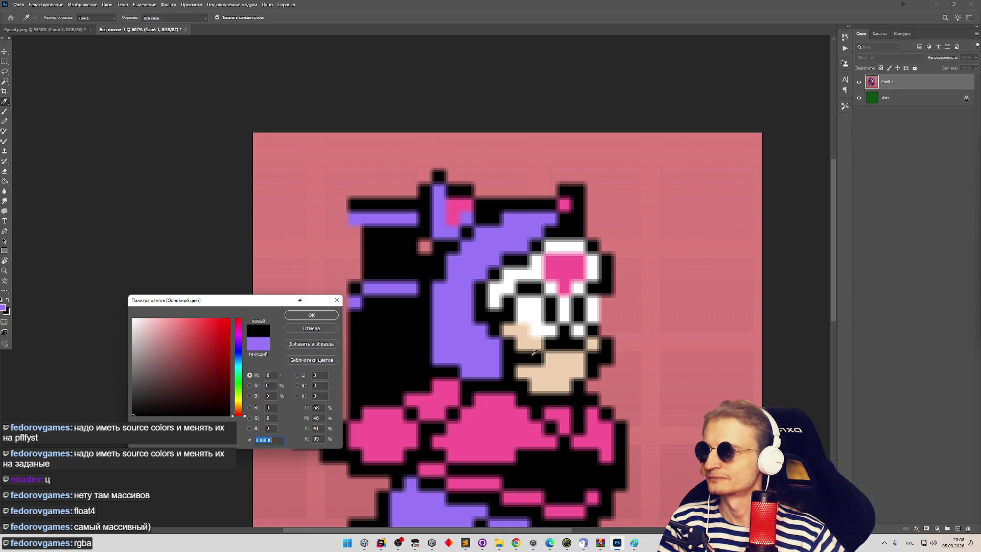
{"action": "left_click", "coordinate": [527, 359]}
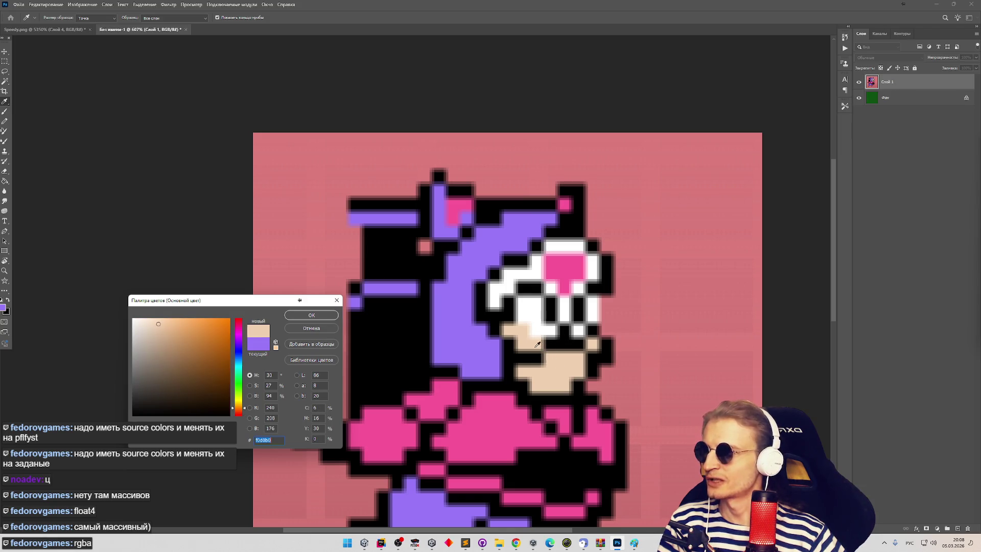
{"action": "left_click", "coordinate": [571, 275]}
{"action": "left_click", "coordinate": [594, 270]}
{"action": "left_click", "coordinate": [578, 264]}
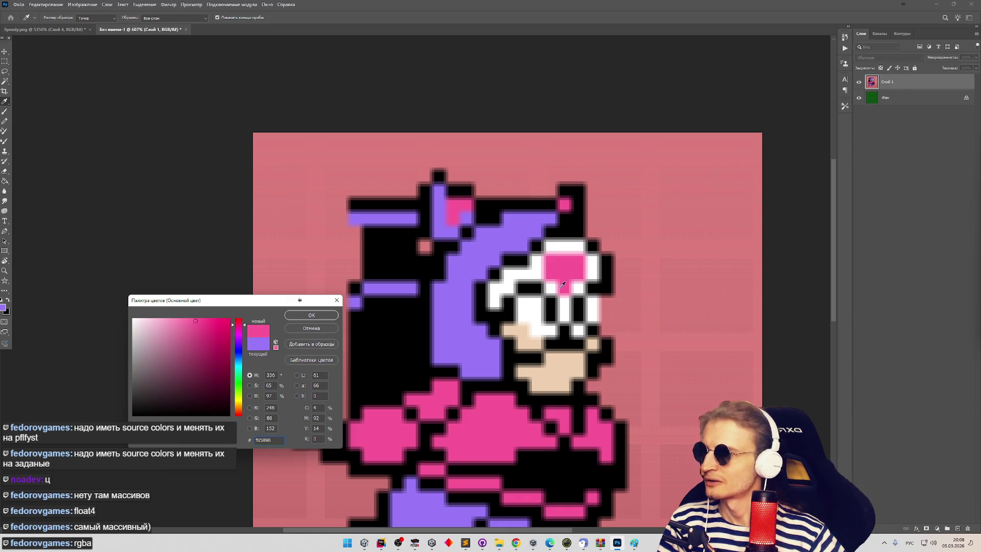
{"action": "left_click", "coordinate": [485, 352]}
{"action": "left_click", "coordinate": [576, 274]}
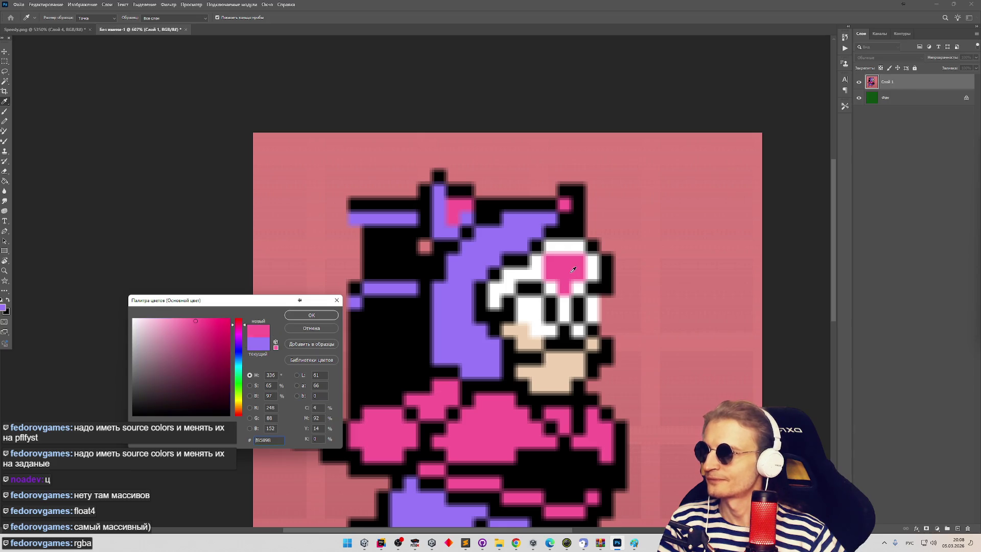
{"action": "left_click", "coordinate": [566, 358]}
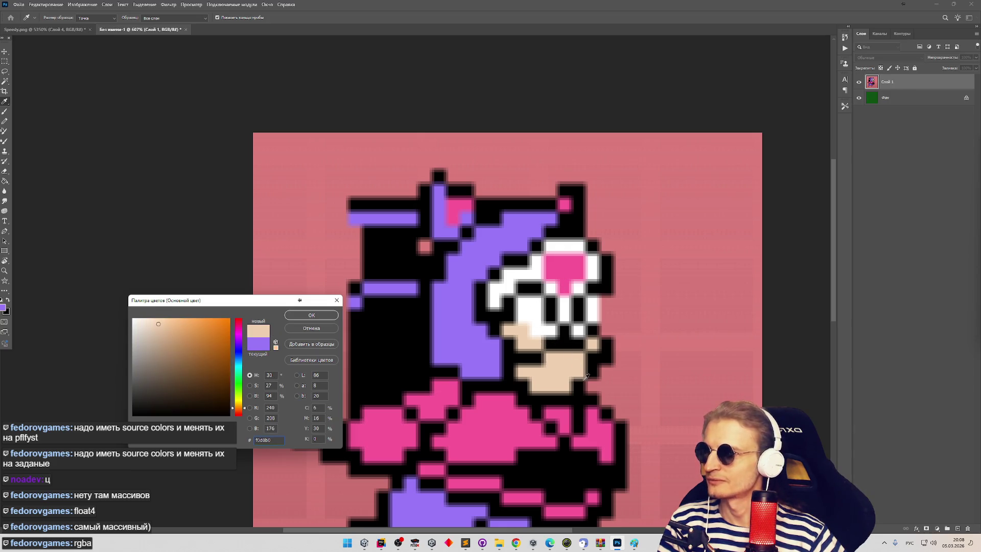
{"action": "left_click", "coordinate": [597, 364]}
{"action": "left_click", "coordinate": [556, 384]}
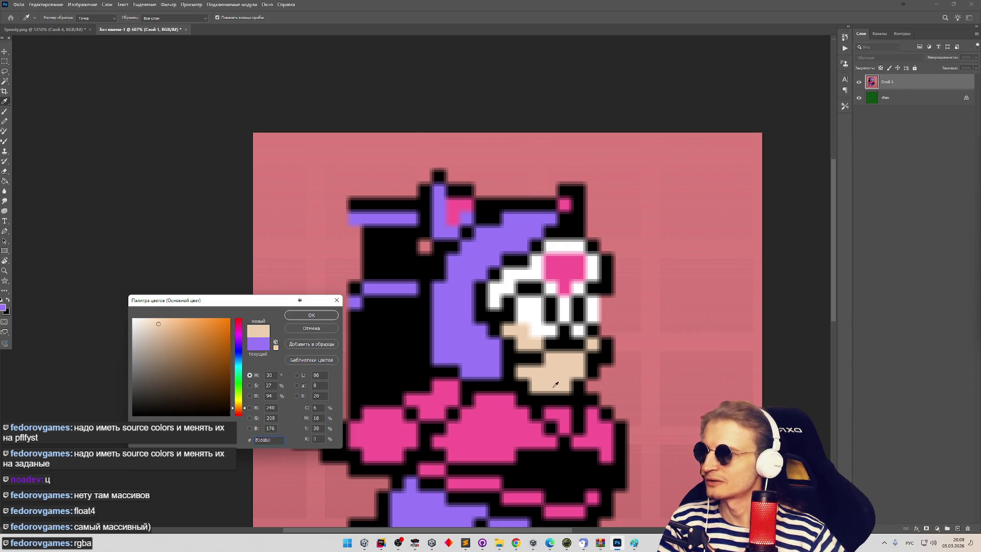
{"action": "left_click", "coordinate": [518, 410]}
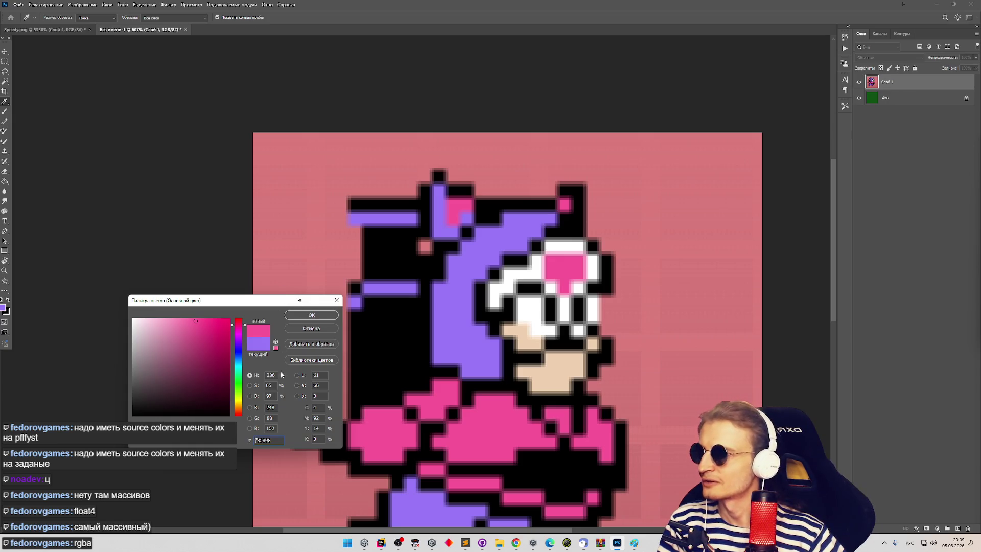
- Compare the purple hair and pink outfit colours once more
{"action": "left_click", "coordinate": [467, 355]}
{"action": "left_click", "coordinate": [474, 415]}
{"action": "left_click", "coordinate": [463, 366]}
{"action": "left_click", "coordinate": [469, 407]}
{"action": "left_click", "coordinate": [462, 365]}
{"action": "left_click", "coordinate": [469, 407]}
{"action": "left_click", "coordinate": [462, 365]}
{"action": "left_click", "coordinate": [482, 405]}
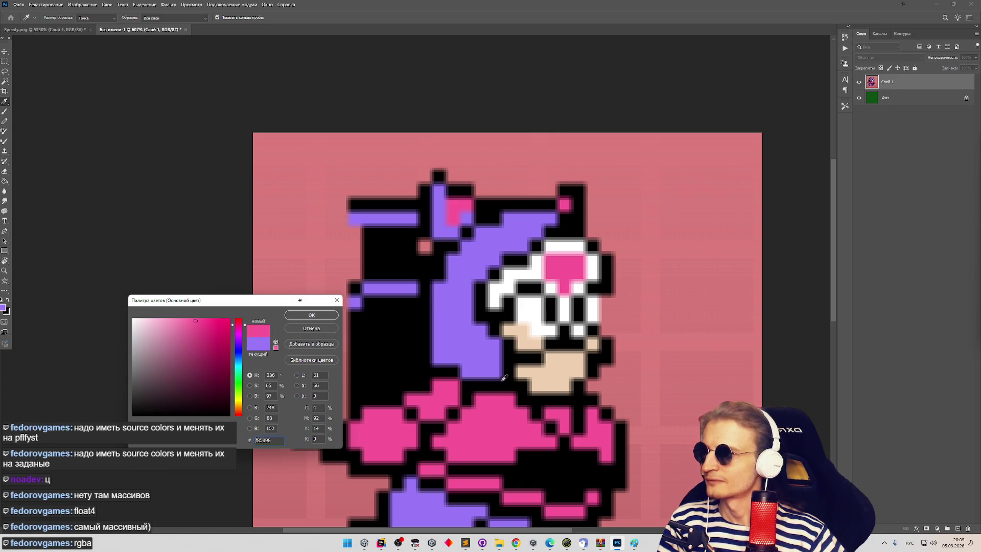
- Close the Color Picker unchanged and return to ChatGPT's shader code with the 0.01-distance loop
{"action": "left_click", "coordinate": [336, 300]}
{"action": "scroll", "coordinate": [528, 306], "scroll_direction": "down", "scroll_amount": 2}
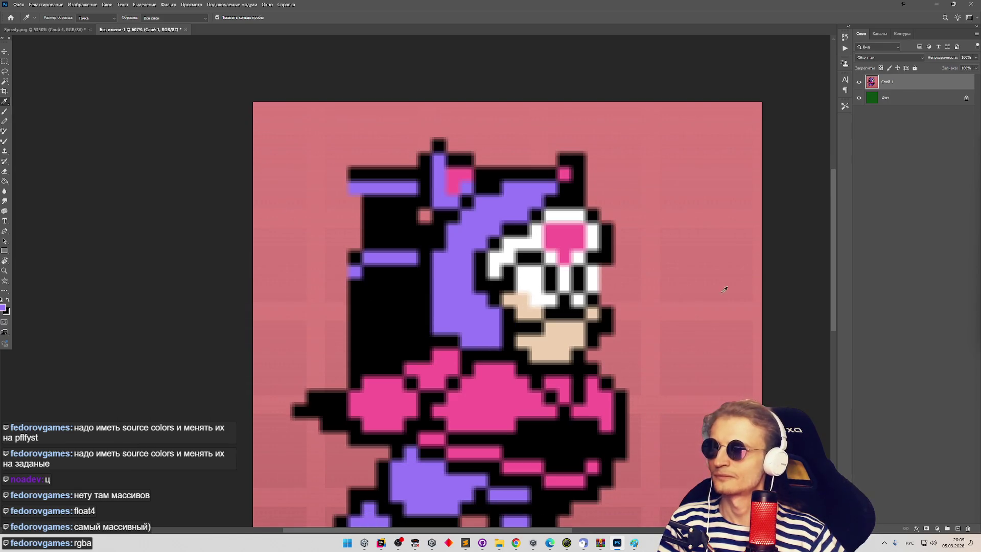
{"action": "scroll", "coordinate": [822, 255], "scroll_direction": "down", "scroll_amount": 4}
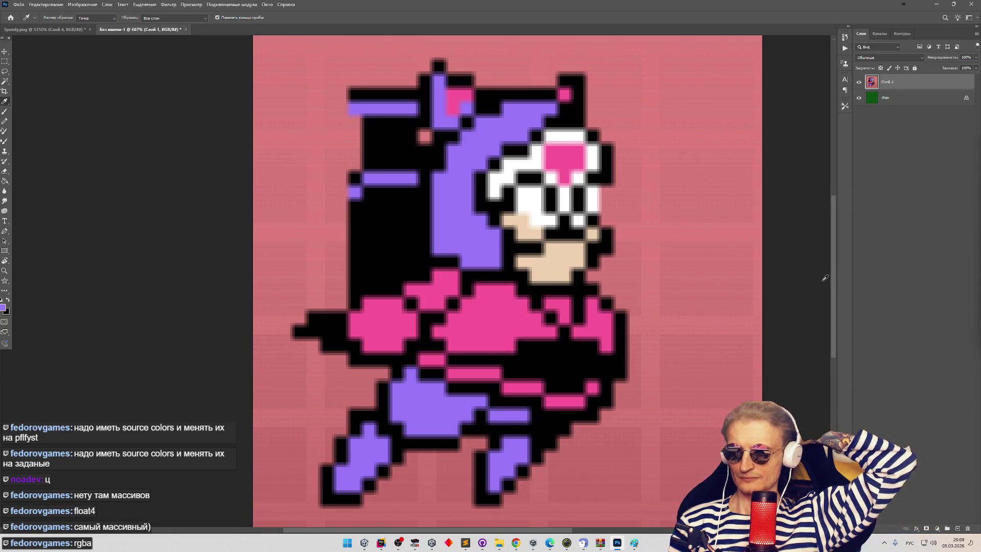
{"action": "left_click", "coordinate": [516, 546]}
{"action": "scroll", "coordinate": [560, 360], "scroll_direction": "up", "scroll_amount": 1}
{"action": "scroll", "coordinate": [573, 348], "scroll_direction": "down", "scroll_amount": 2}
{"action": "scroll", "coordinate": [603, 317], "scroll_direction": "up", "scroll_amount": 5}
{"action": "scroll", "coordinate": [615, 307], "scroll_direction": "up", "scroll_amount": 5}
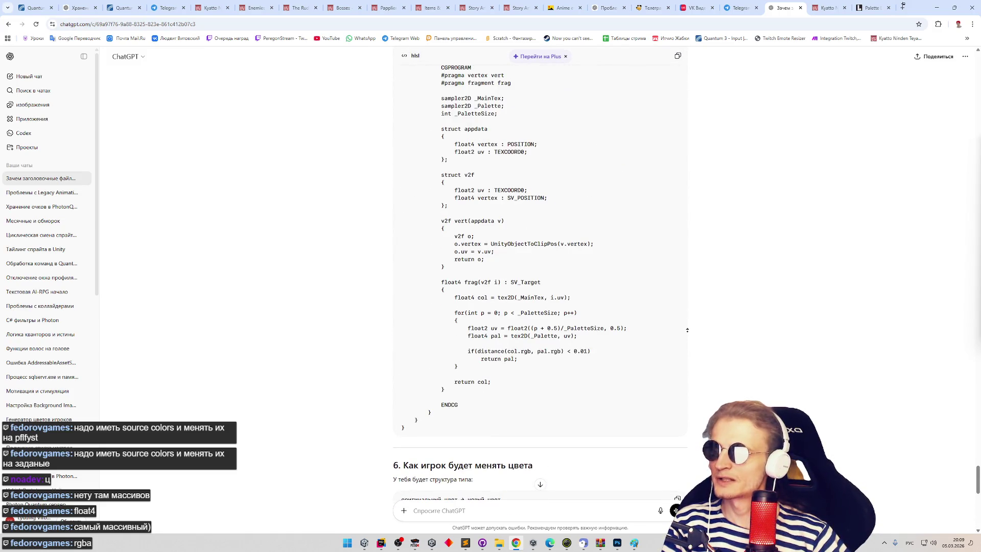
- Review the HLSL shader loop, then scroll back to section 2's 64×1 RGBA32 LUT creation
{"action": "scroll", "coordinate": [683, 316], "scroll_direction": "up", "scroll_amount": 4}
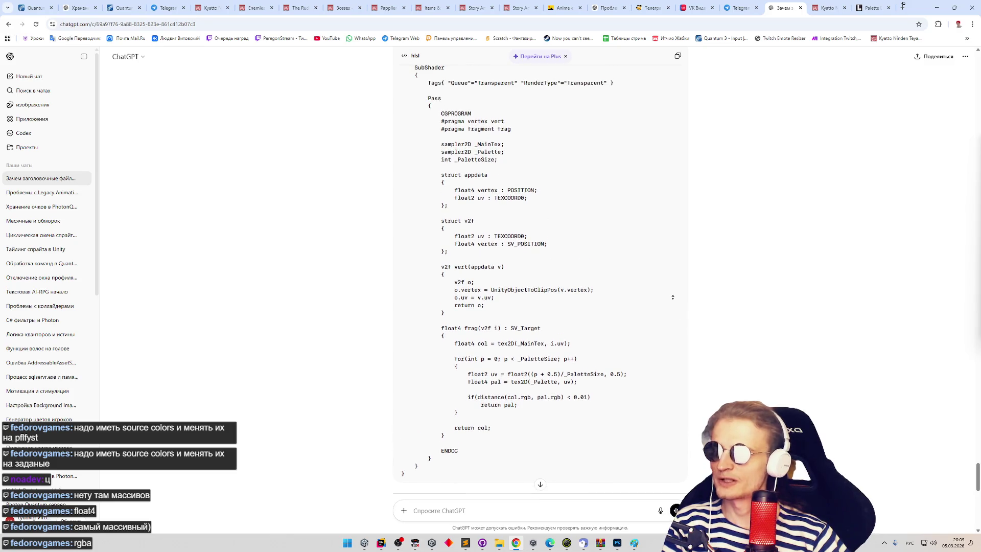
{"action": "scroll", "coordinate": [673, 276], "scroll_direction": "up", "scroll_amount": 2}
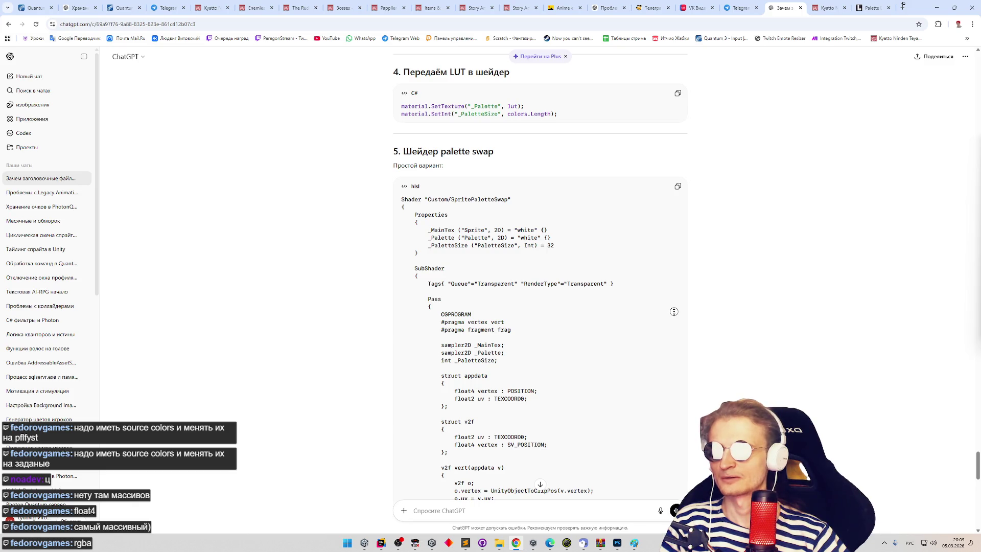
{"action": "scroll", "coordinate": [674, 312], "scroll_direction": "down", "scroll_amount": 20}
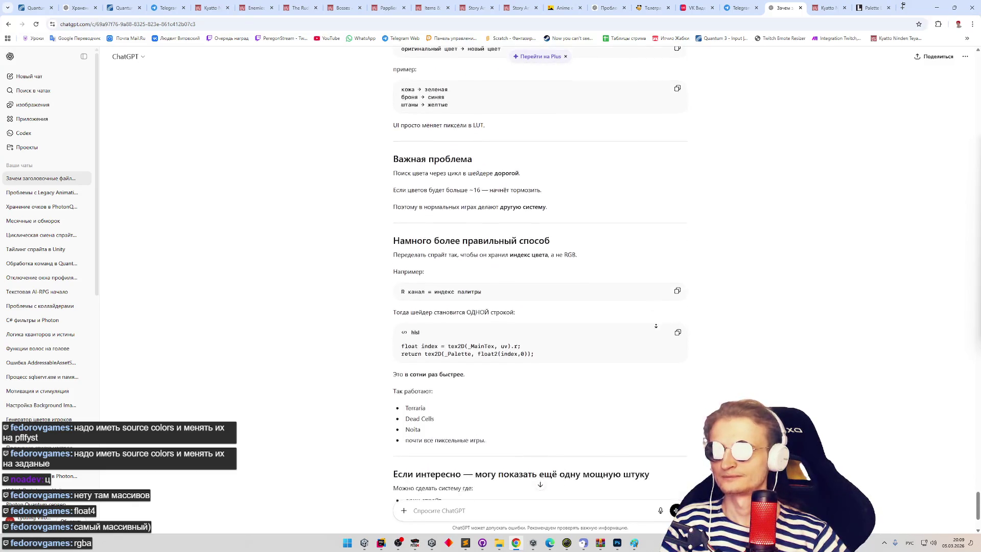
{"action": "scroll", "coordinate": [670, 258], "scroll_direction": "down", "scroll_amount": 15}
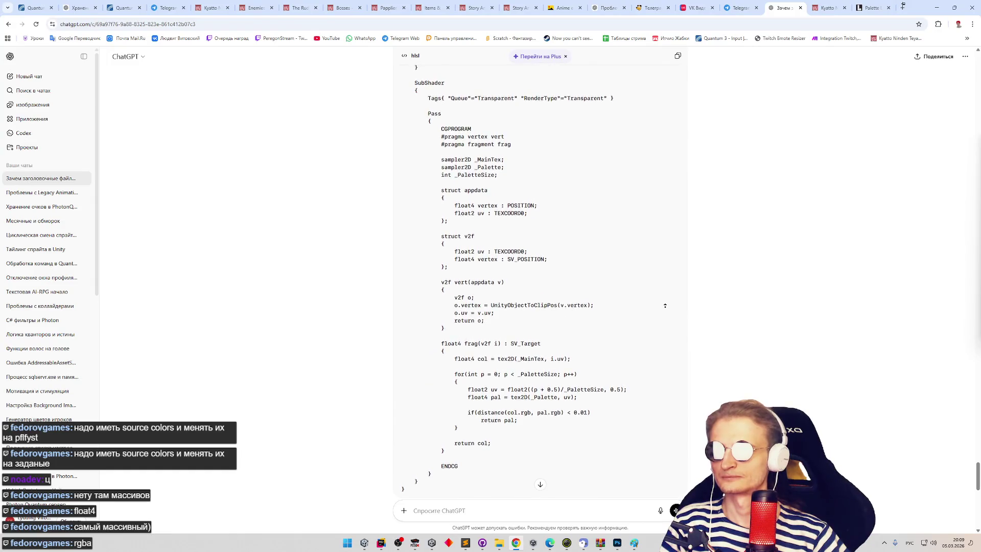
{"action": "scroll", "coordinate": [666, 302], "scroll_direction": "up", "scroll_amount": 1}
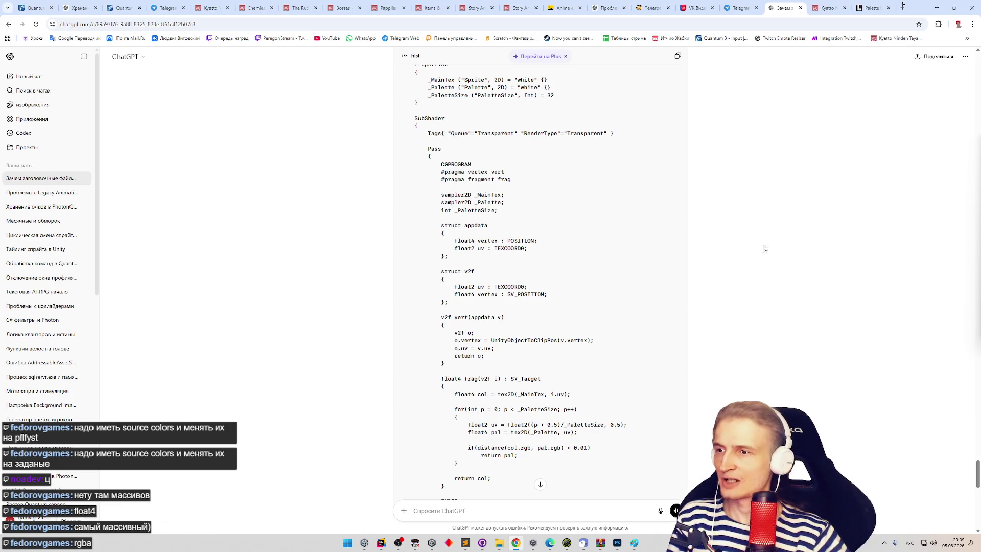
{"action": "scroll", "coordinate": [753, 264], "scroll_direction": "down", "scroll_amount": 1}
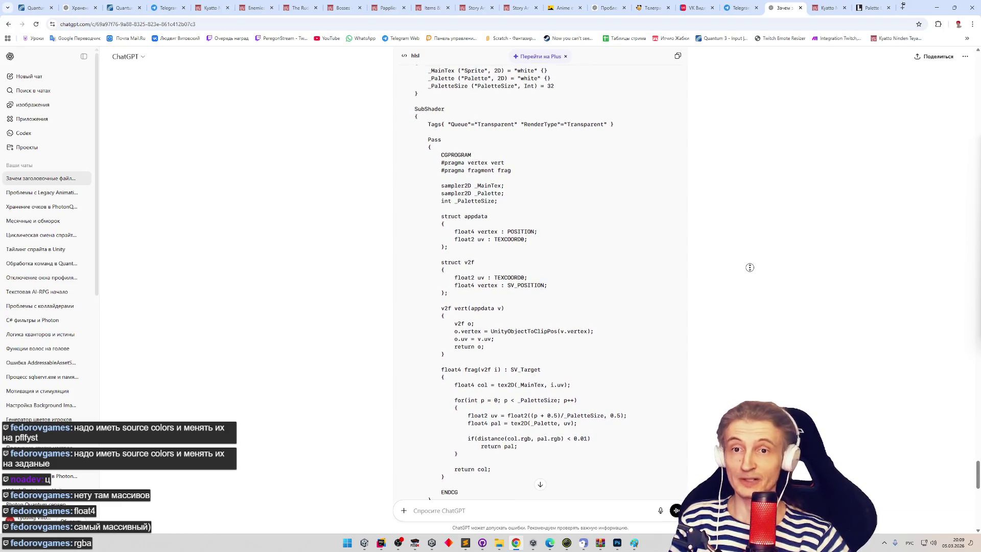
{"action": "scroll", "coordinate": [746, 273], "scroll_direction": "down", "scroll_amount": 2}
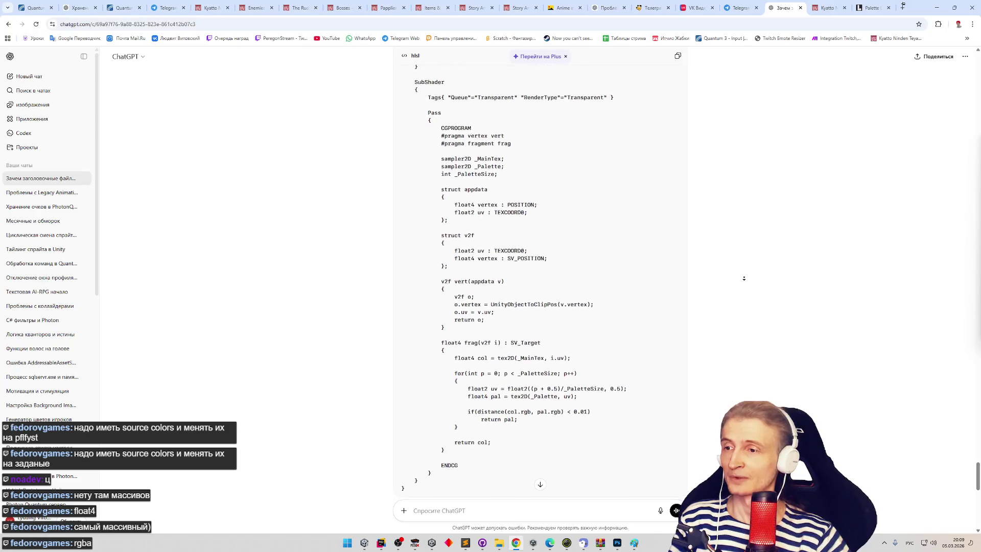
{"action": "scroll", "coordinate": [744, 278], "scroll_direction": "down", "scroll_amount": 1}
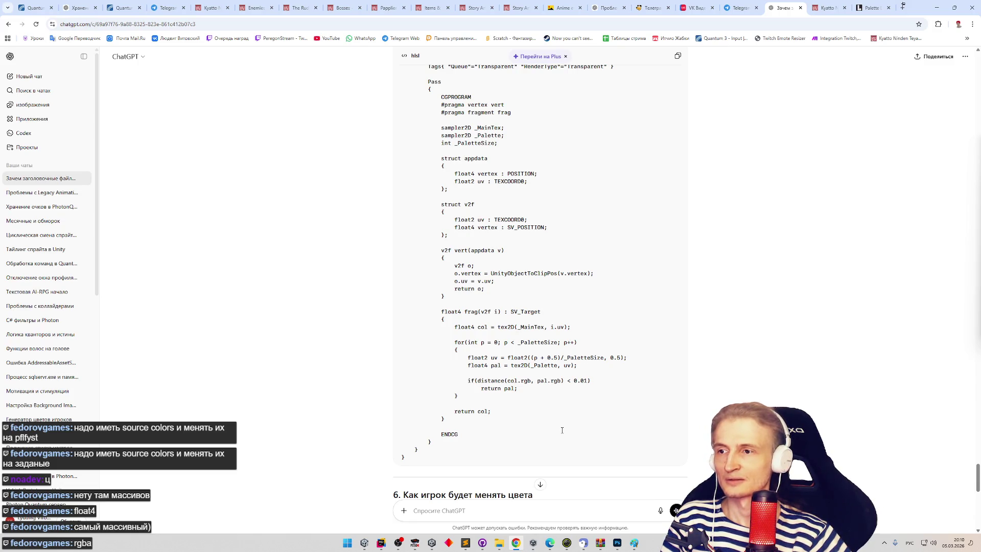
{"action": "left_click_drag", "start_coordinate": [480, 360], "coordinate": [582, 366]}
{"action": "left_click", "coordinate": [601, 377]}
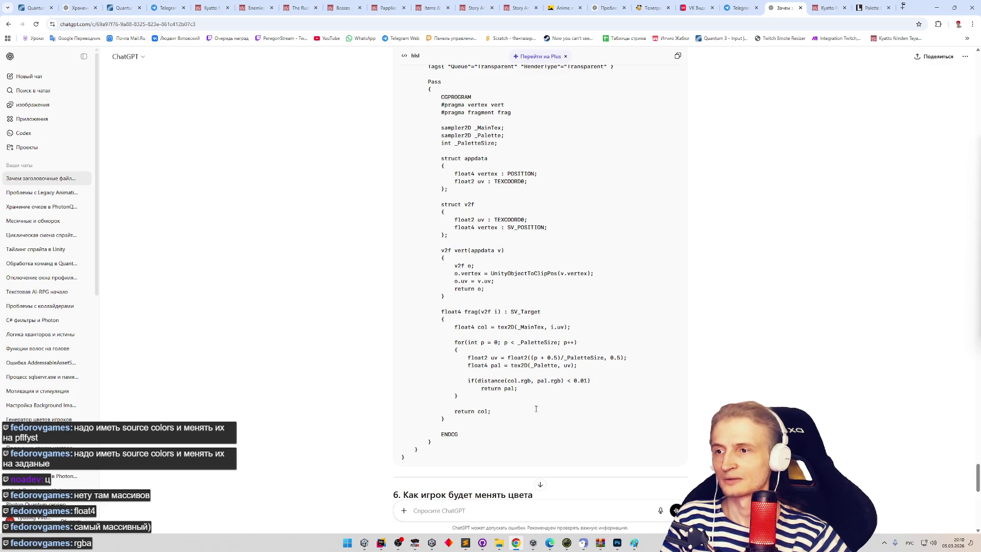
{"action": "scroll", "coordinate": [537, 406], "scroll_direction": "up", "scroll_amount": 6}
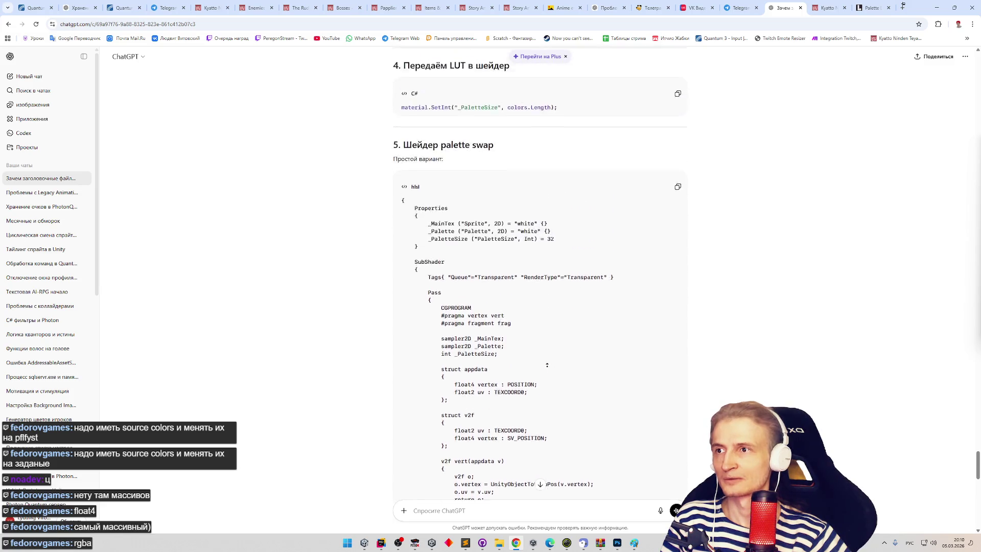
{"action": "scroll", "coordinate": [689, 337], "scroll_direction": "up", "scroll_amount": 15}
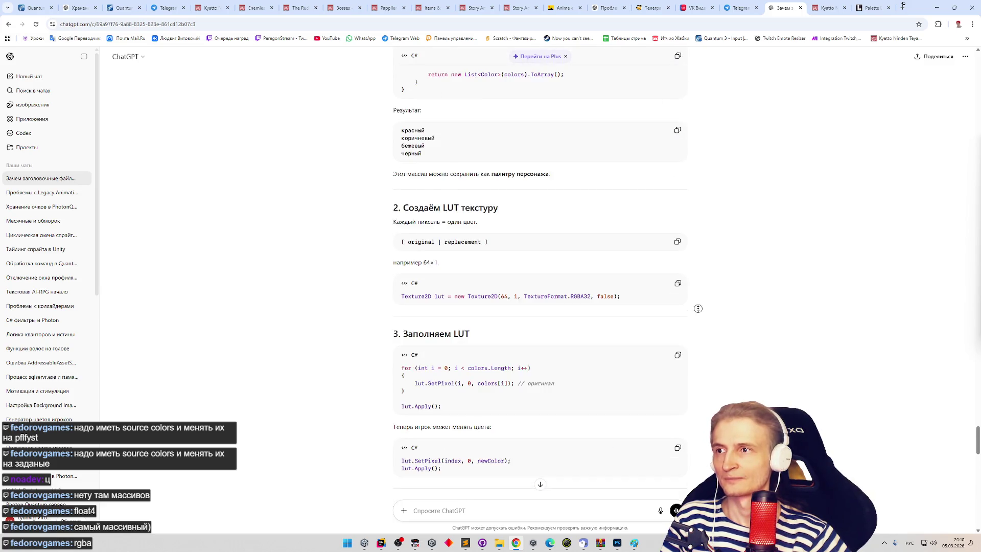
- Ask 'Texture2D получится хранить как часть scriptable object?', copying Texture2D from the code
{"action": "middle_click", "coordinate": [712, 320]}
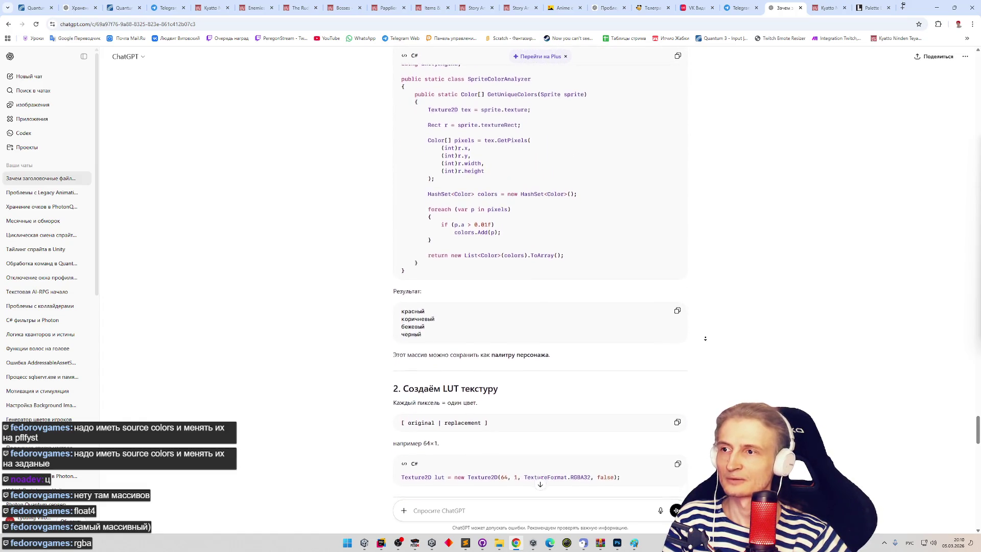
{"action": "middle_click", "coordinate": [701, 358]}
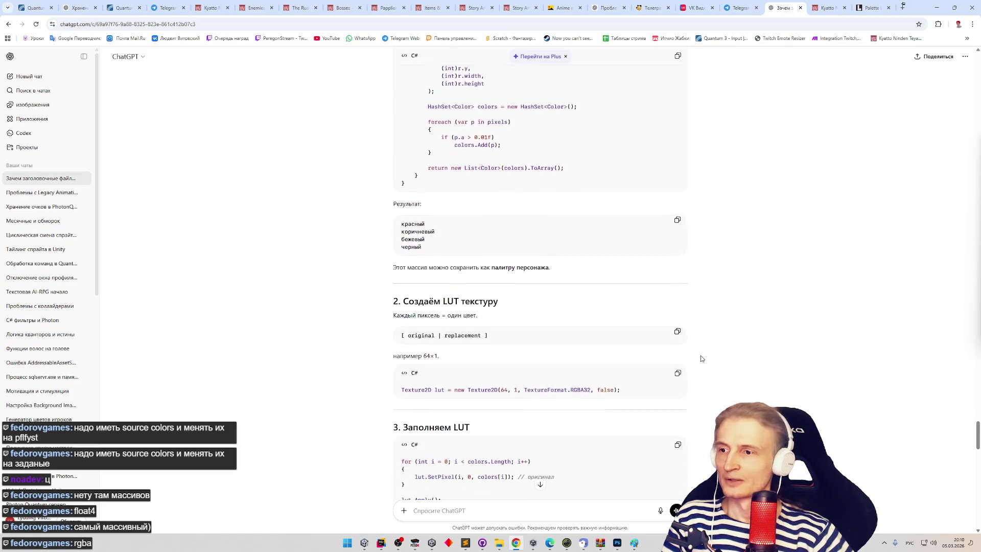
{"action": "double_click", "coordinate": [427, 370]}
{"action": "key", "text": "ctrl+c"}
{"action": "key", "text": "ctrl+v"}
{"action": "type", "text": "лучится"}
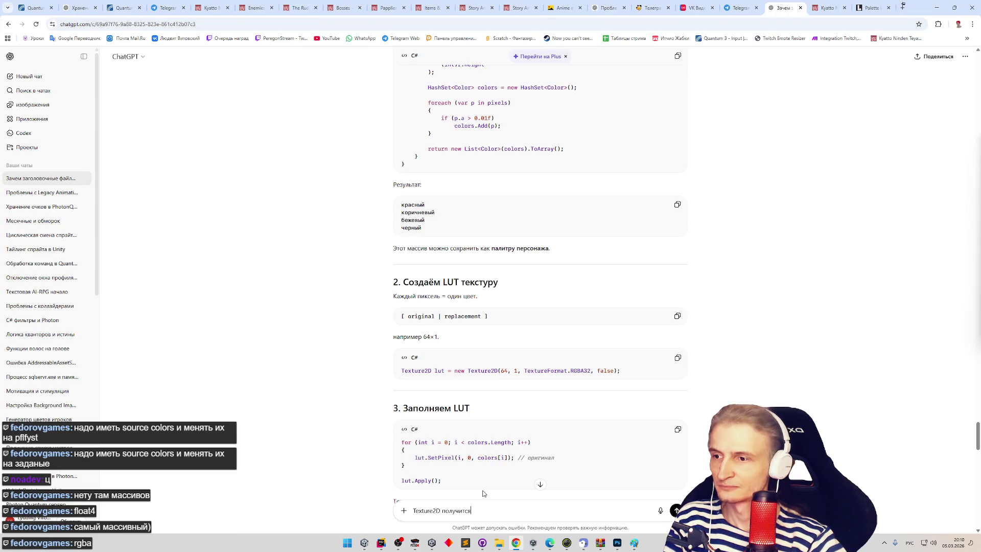
{"action": "type", "text": " хранить "}
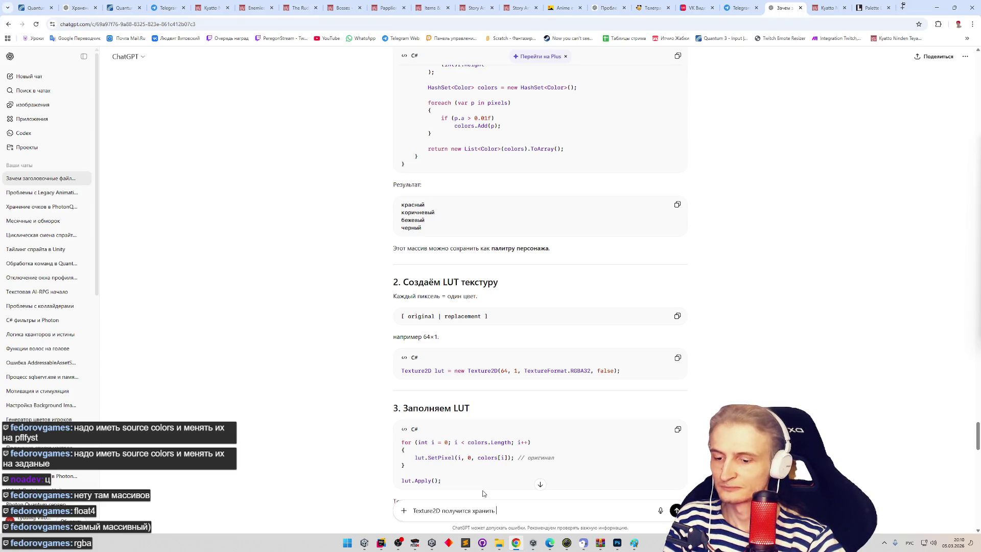
{"action": "type", "text": "как часть"}
{"action": "key", "text": "alt+shift"}
{"action": "type", "text": "sc"}
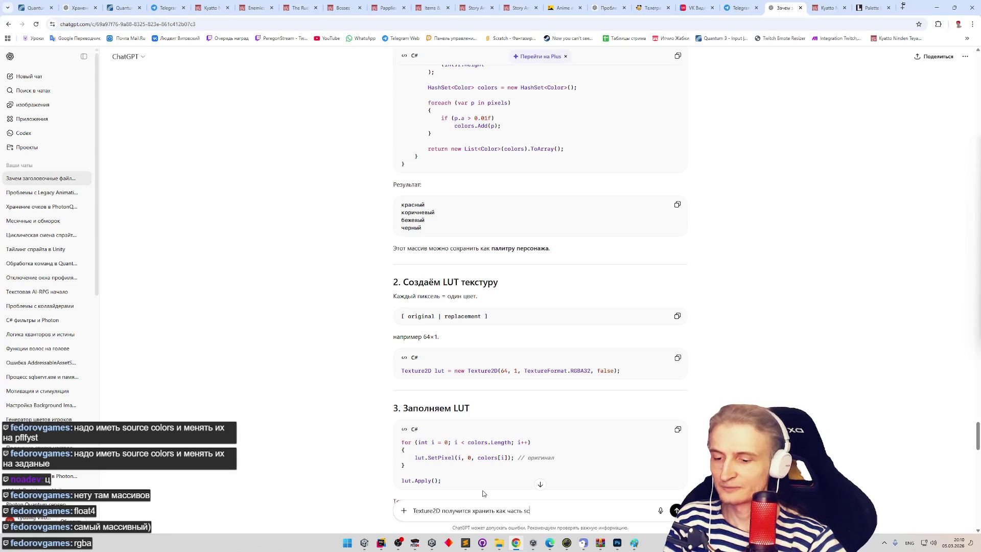
{"action": "type", "text": "riptable object?"}
{"action": "key", "text": "alt+shift"}
{"action": "type", "text": "и"}
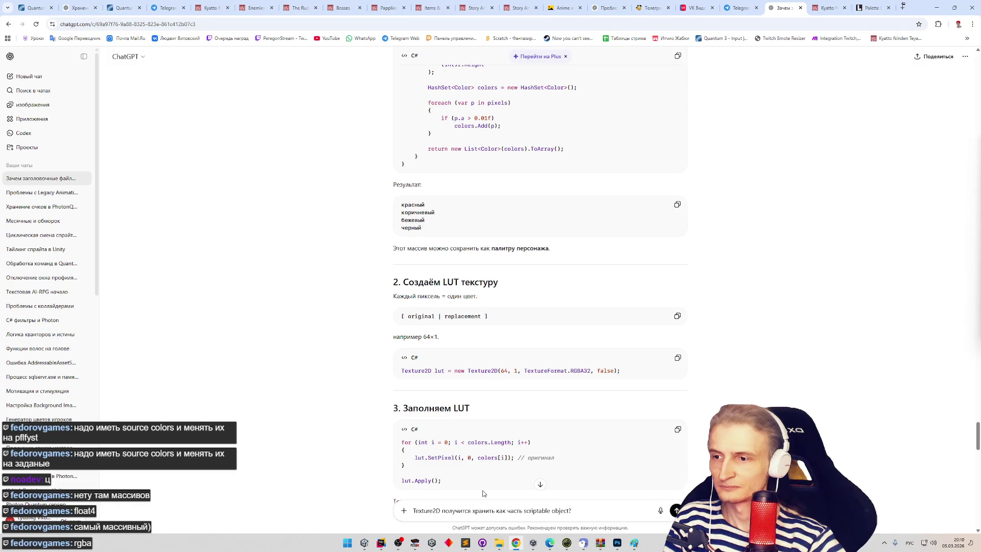
{"action": "key", "text": "Return"}
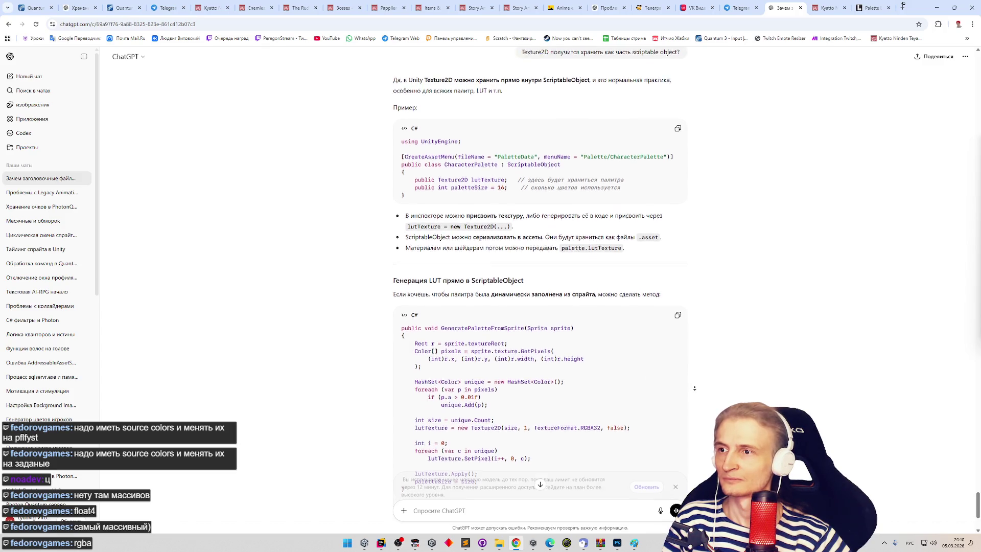
- Read through the answer and reply 'набрось' to request the full palette-swap system
{"action": "scroll", "coordinate": [702, 378], "scroll_direction": "down", "scroll_amount": 1}
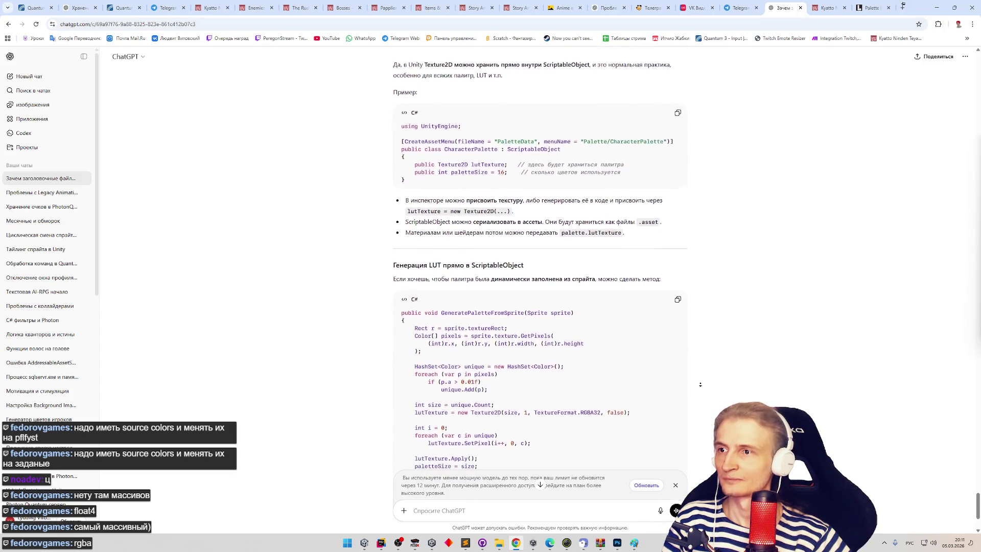
{"action": "scroll", "coordinate": [701, 385], "scroll_direction": "down", "scroll_amount": 2}
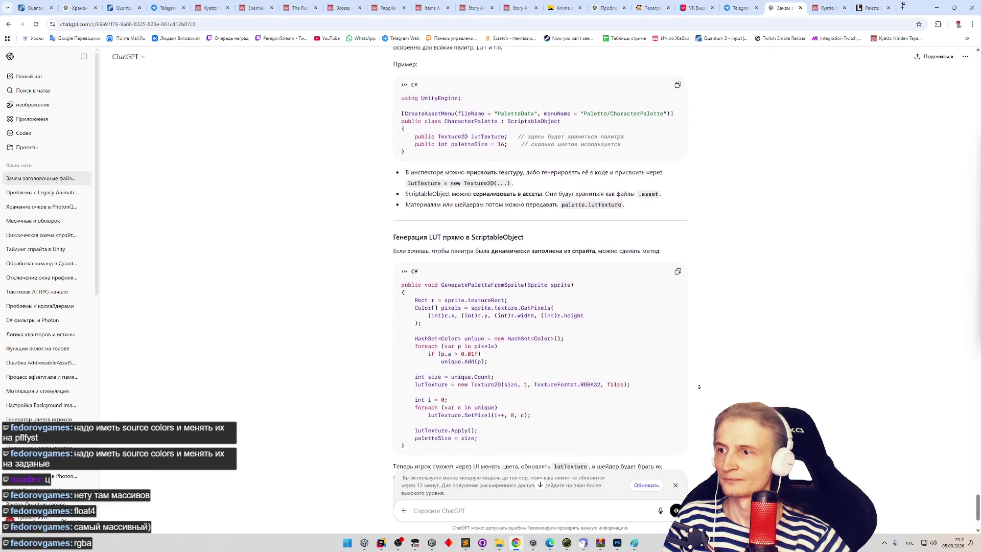
{"action": "scroll", "coordinate": [694, 397], "scroll_direction": "down", "scroll_amount": 3}
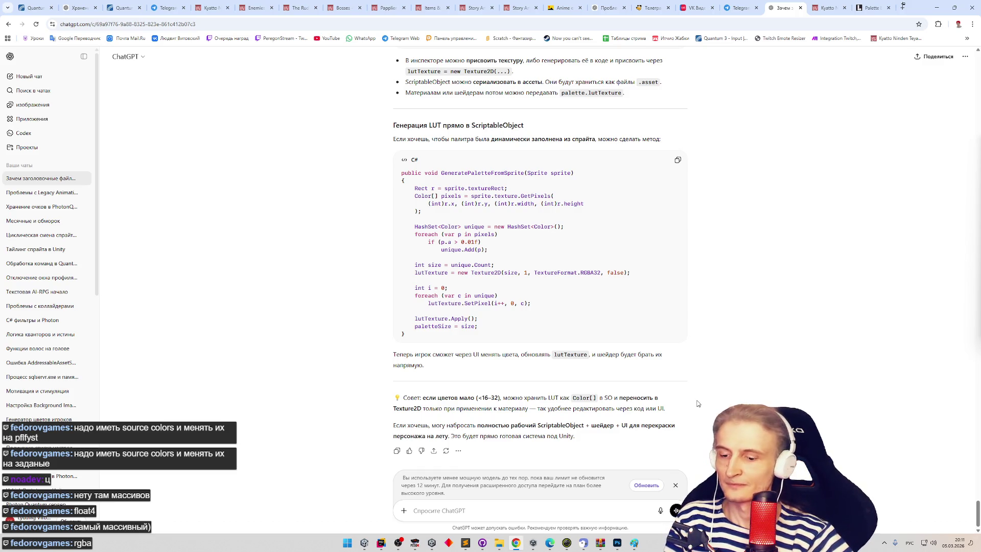
{"action": "type", "text": "набрось"}
{"action": "key", "text": "Return"}
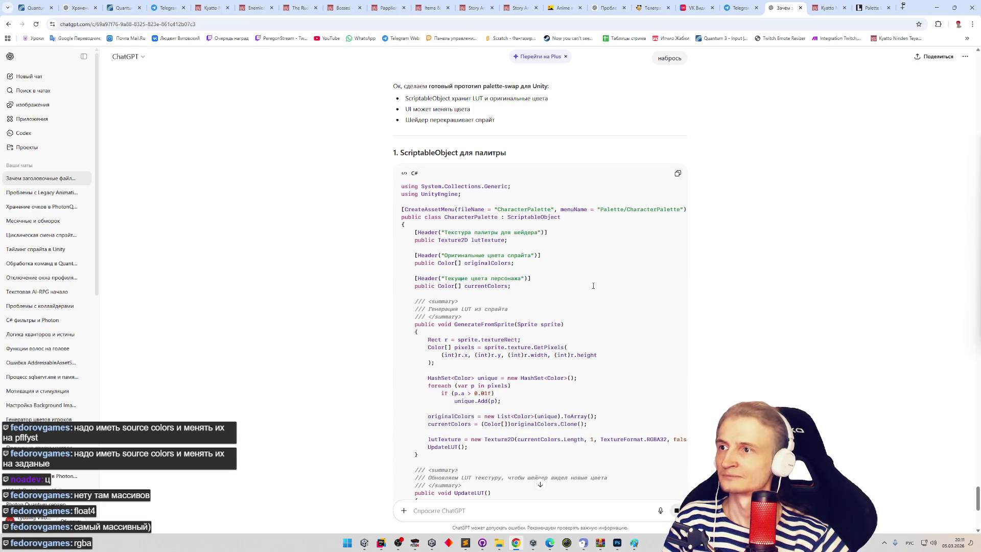
- Find every lutTexture occurrence in the CharacterPalette script, scrolling through GenerateFromSprite and UpdateLUT
{"action": "middle_click", "coordinate": [593, 285]}
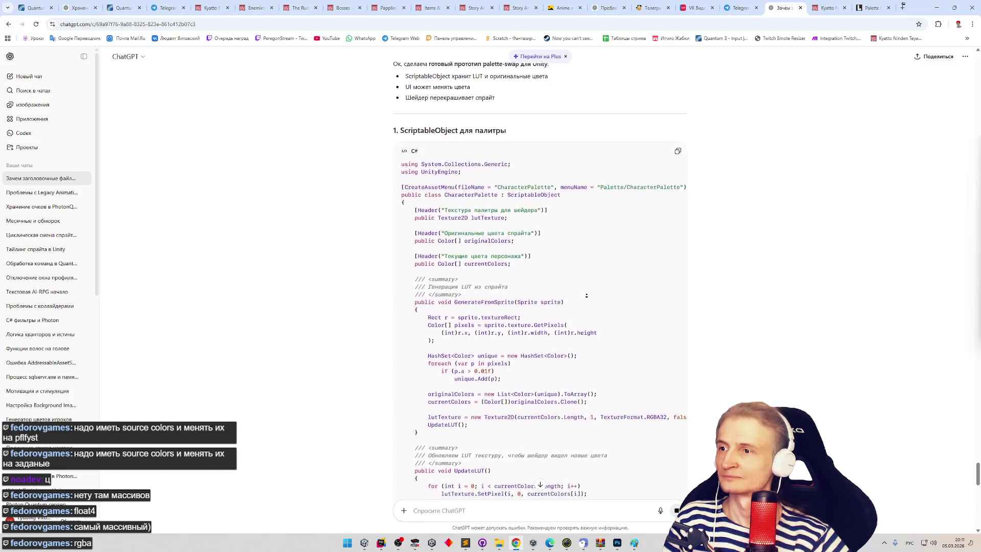
{"action": "left_click", "coordinate": [482, 206]}
{"action": "double_click", "coordinate": [483, 207]}
{"action": "key", "text": "ctrl+f"}
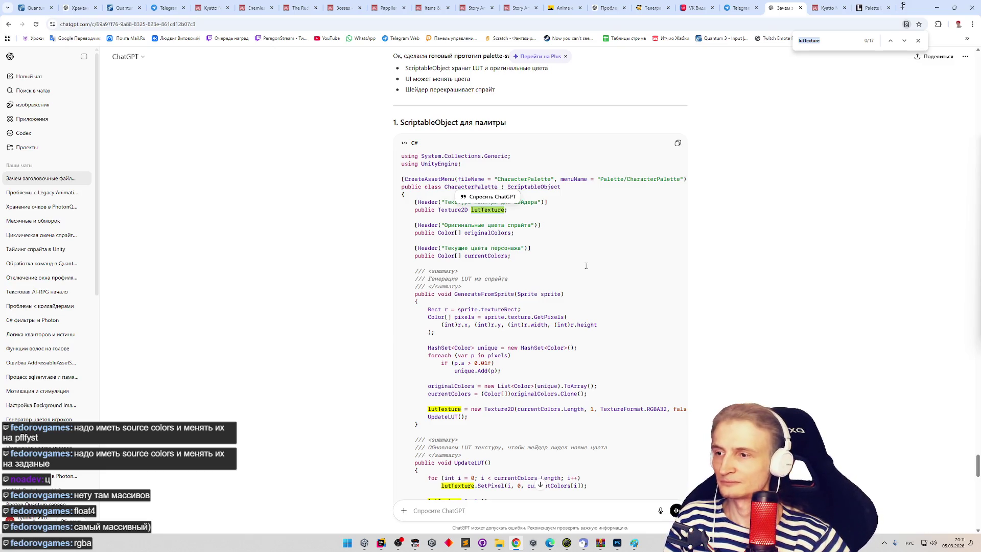
{"action": "middle_click", "coordinate": [719, 375]}
{"action": "scroll", "coordinate": [719, 375], "scroll_direction": "down", "scroll_amount": 4}
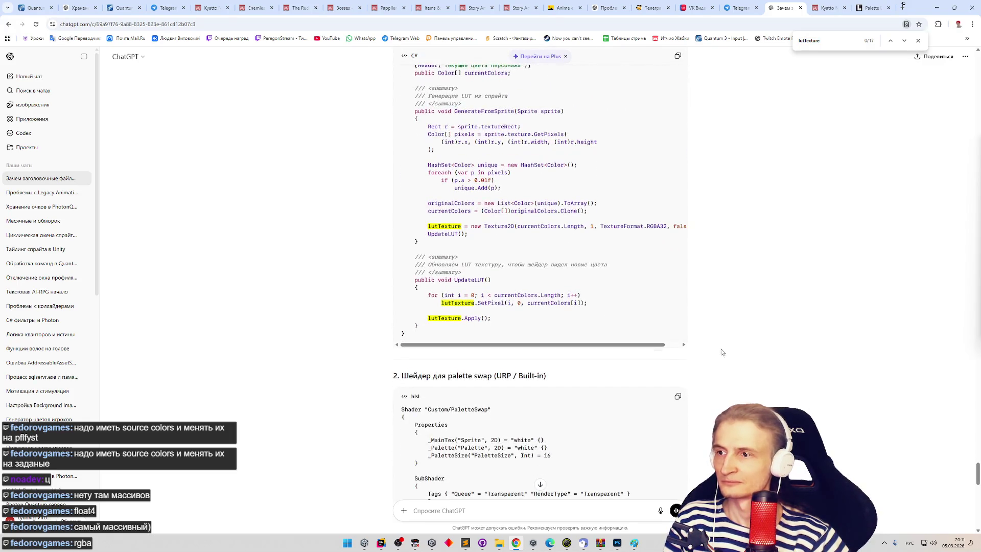
{"action": "scroll", "coordinate": [719, 319], "scroll_direction": "up", "scroll_amount": 1}
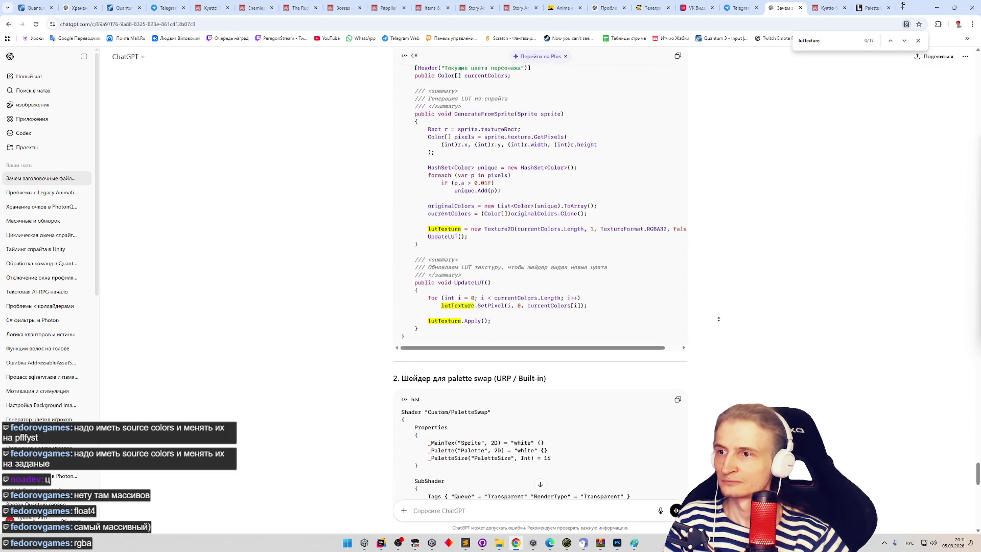
{"action": "scroll", "coordinate": [721, 328], "scroll_direction": "up", "scroll_amount": 4}
{"action": "scroll", "coordinate": [714, 332], "scroll_direction": "down", "scroll_amount": 1}
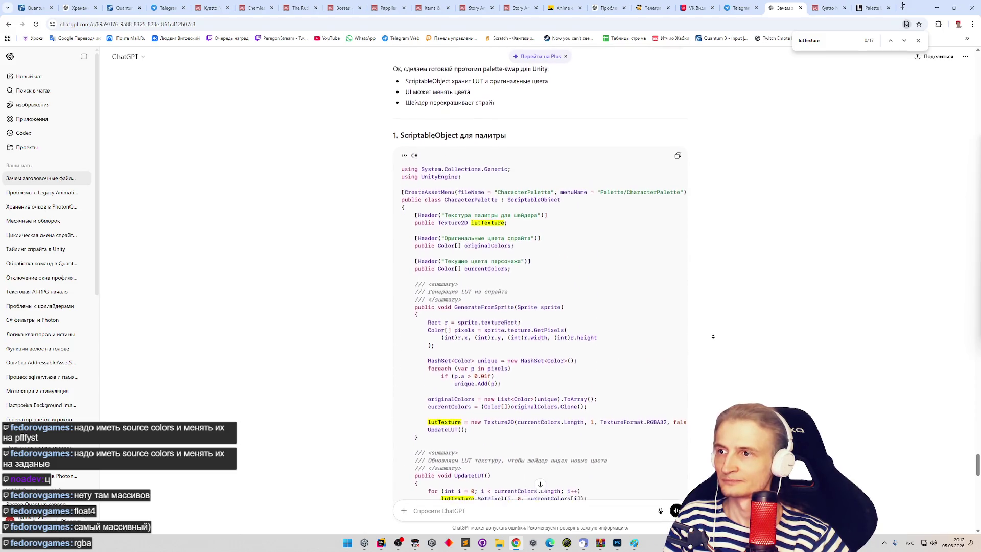
{"action": "scroll", "coordinate": [714, 336], "scroll_direction": "down", "scroll_amount": 1}
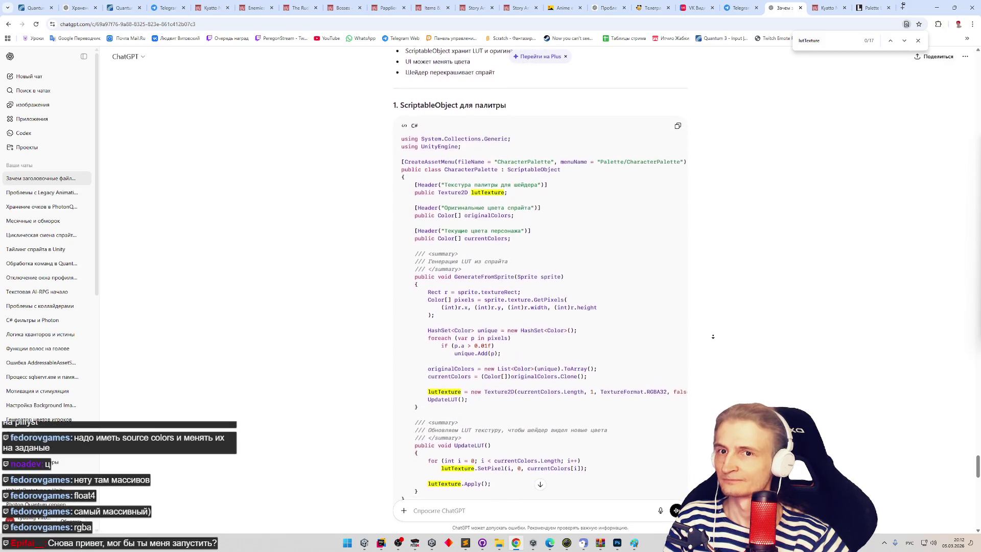
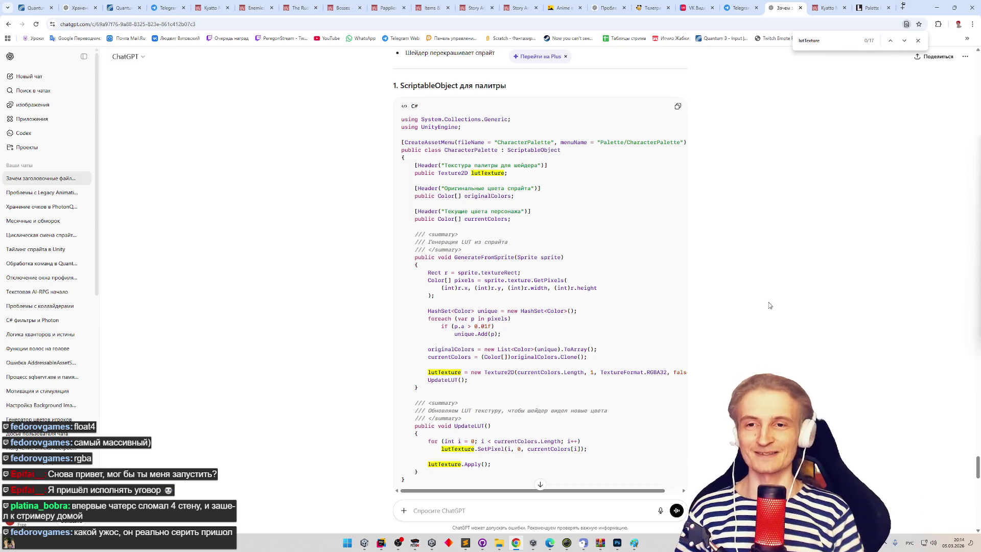
- Scroll through ChatGPT's palette code answer, auto-scrolling and stopping along the way
{"action": "middle_click", "coordinate": [576, 248]}
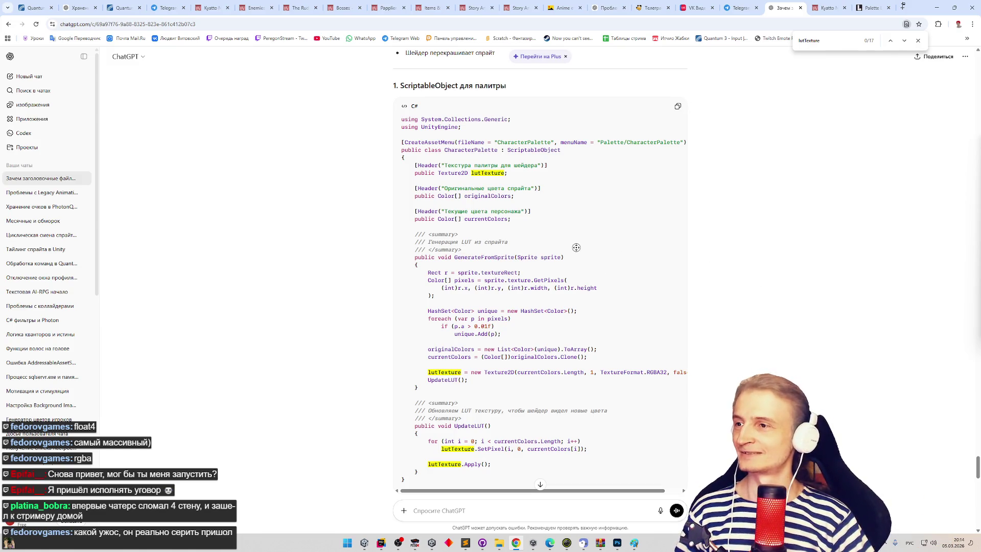
{"action": "left_click", "coordinate": [577, 249]}
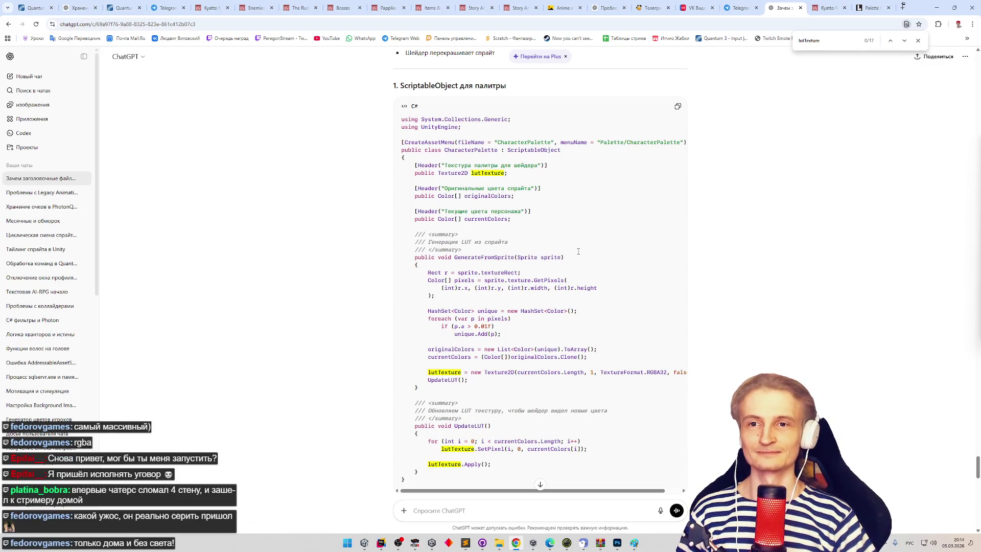
{"action": "scroll", "coordinate": [579, 251], "scroll_direction": "down", "scroll_amount": 2}
{"action": "scroll", "coordinate": [573, 276], "scroll_direction": "down", "scroll_amount": 8}
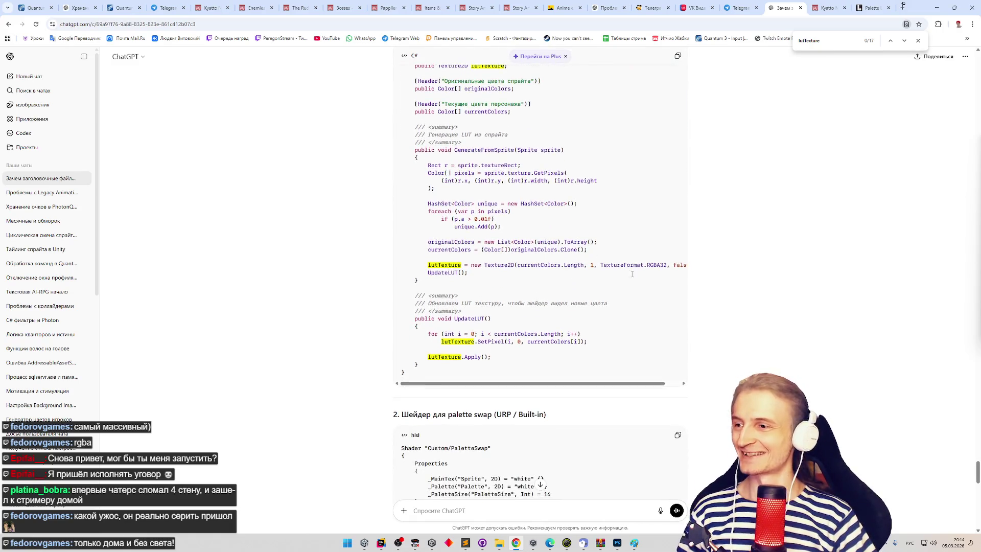
{"action": "scroll", "coordinate": [644, 320], "scroll_direction": "down", "scroll_amount": 5}
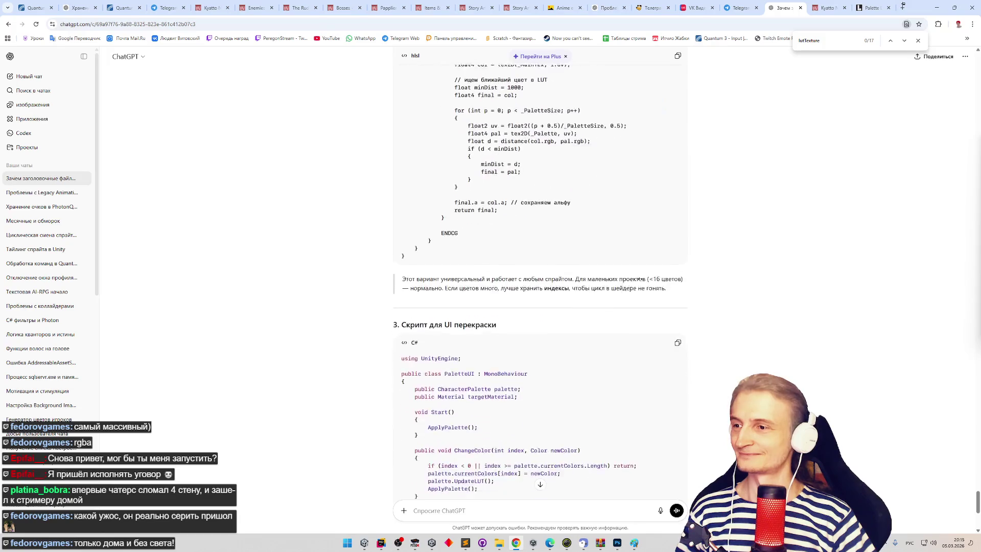
{"action": "scroll", "coordinate": [645, 271], "scroll_direction": "up", "scroll_amount": 1}
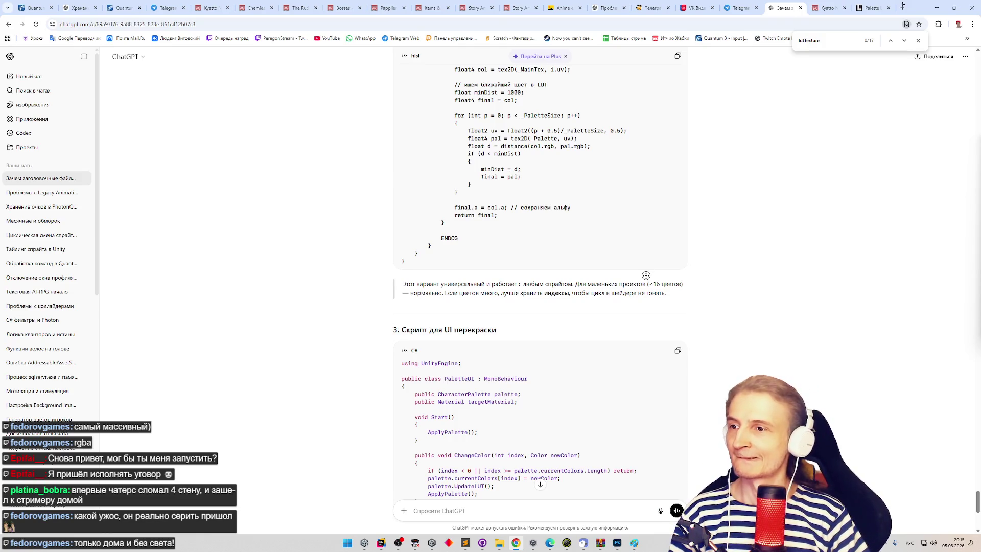
{"action": "scroll", "coordinate": [639, 287], "scroll_direction": "down", "scroll_amount": 1}
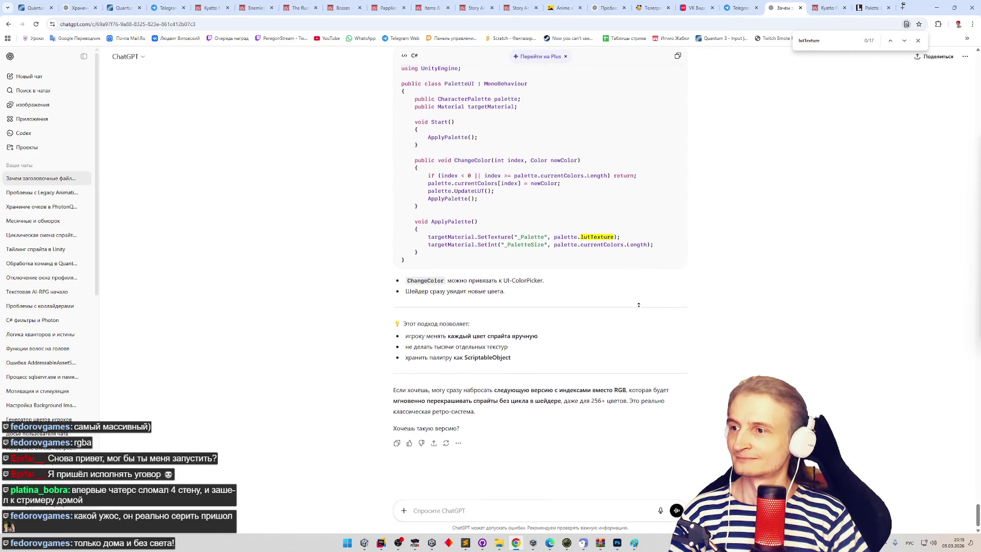
{"action": "scroll", "coordinate": [641, 302], "scroll_direction": "up", "scroll_amount": 1}
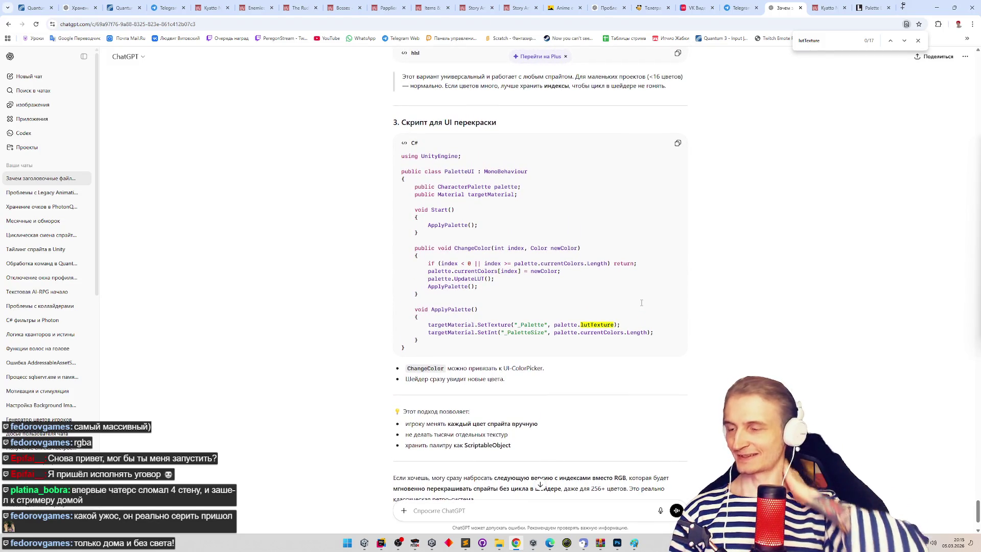
{"action": "middle_click", "coordinate": [566, 396]}
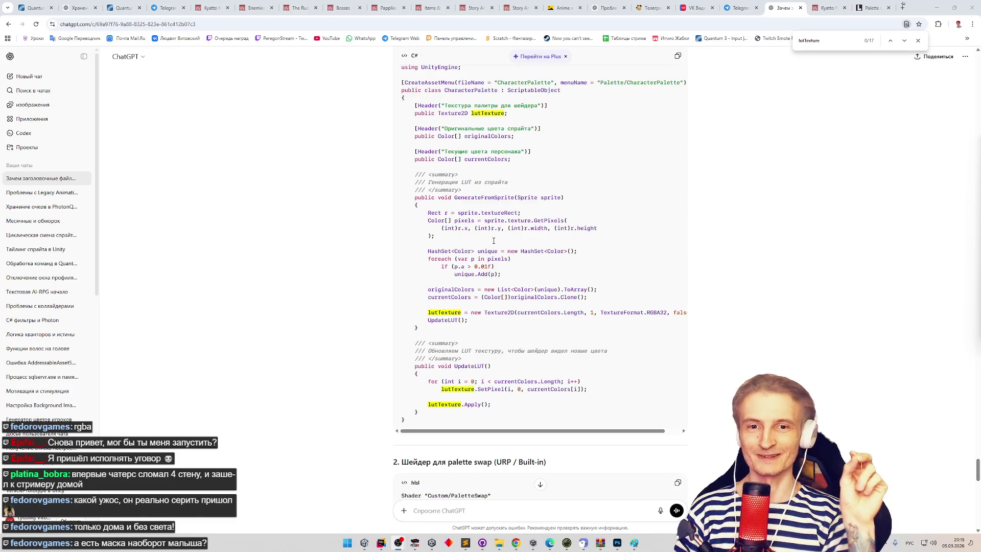
{"action": "middle_click", "coordinate": [373, 228]}
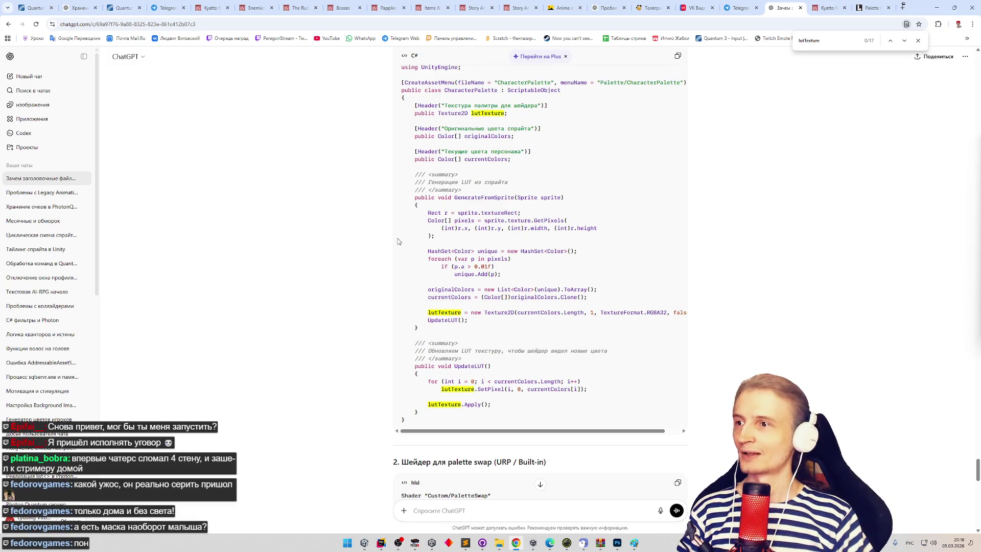
{"action": "scroll", "coordinate": [659, 291], "scroll_direction": "down", "scroll_amount": 1}
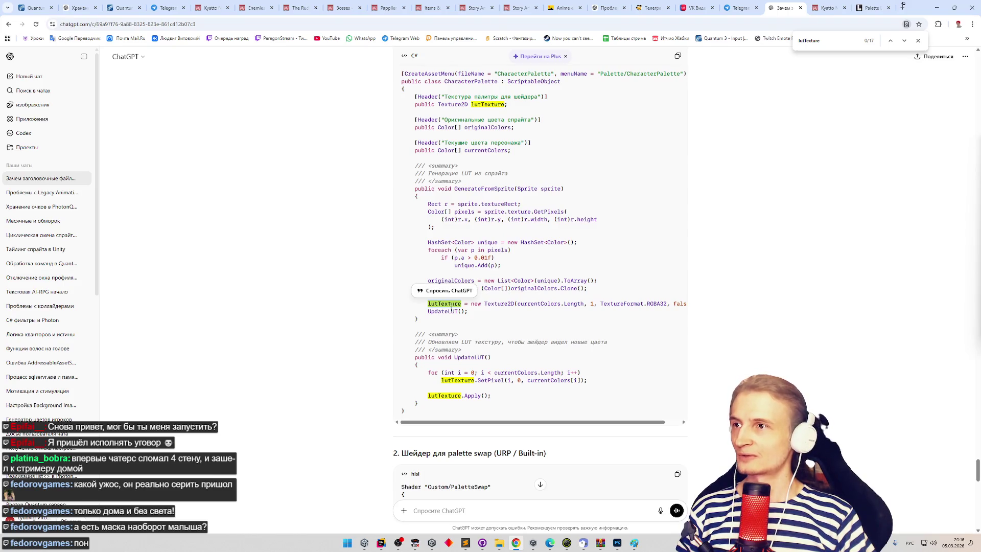
- Highlight the lutTexture line, originalColors, currentColors and the code up to Rect r for review
{"action": "left_click_drag", "start_coordinate": [452, 303], "coordinate": [560, 304]}
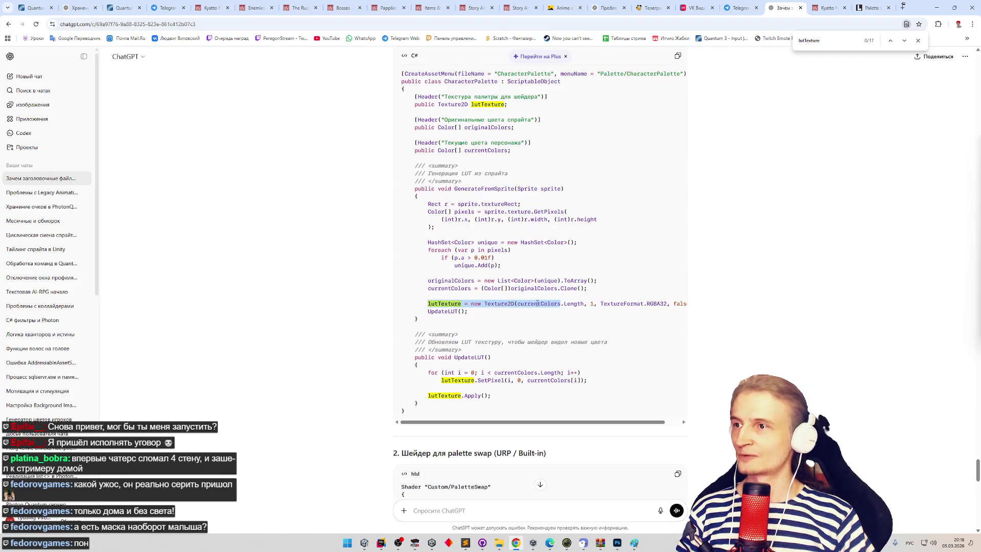
{"action": "left_click", "coordinate": [537, 303]}
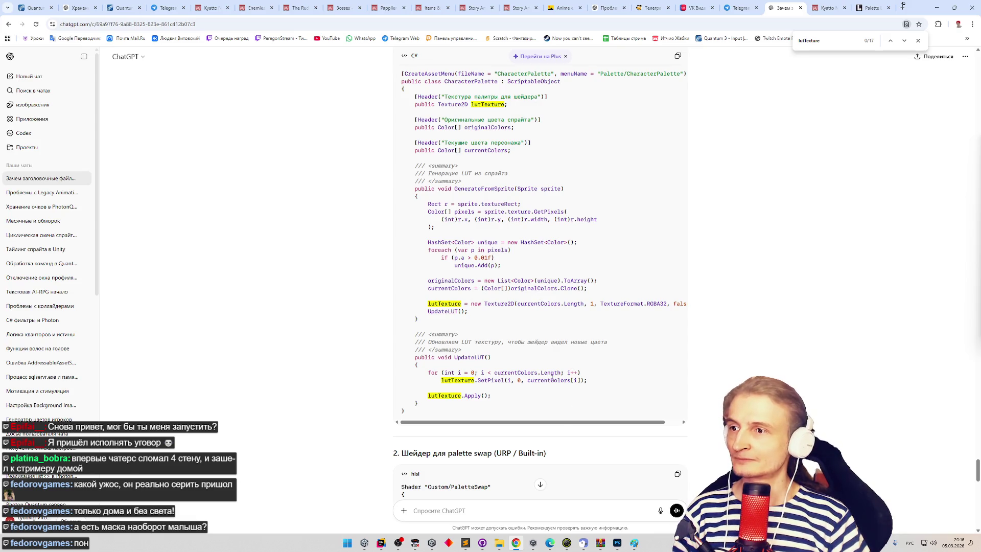
{"action": "double_click", "coordinate": [534, 288]}
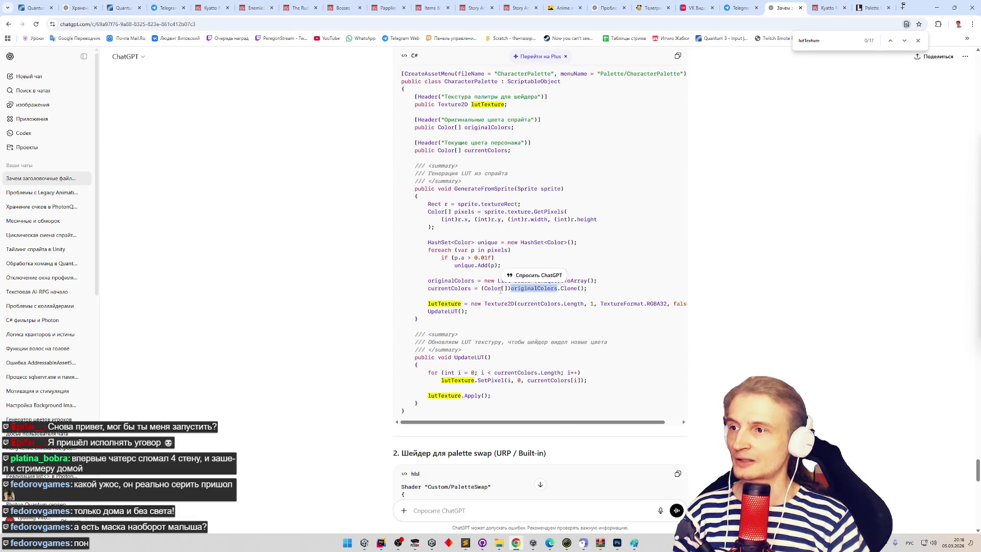
{"action": "double_click", "coordinate": [449, 288]}
{"action": "scroll", "coordinate": [583, 421], "scroll_direction": "right", "scroll_amount": 1}
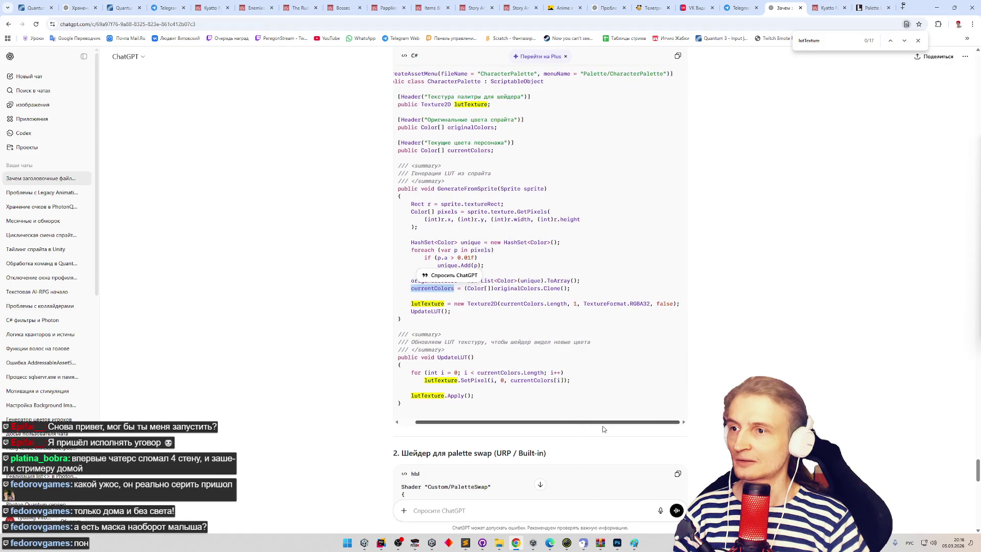
{"action": "scroll", "coordinate": [584, 424], "scroll_direction": "left", "scroll_amount": 1}
{"action": "left_click", "coordinate": [598, 355]}
{"action": "scroll", "coordinate": [598, 355], "scroll_direction": "down", "scroll_amount": 1}
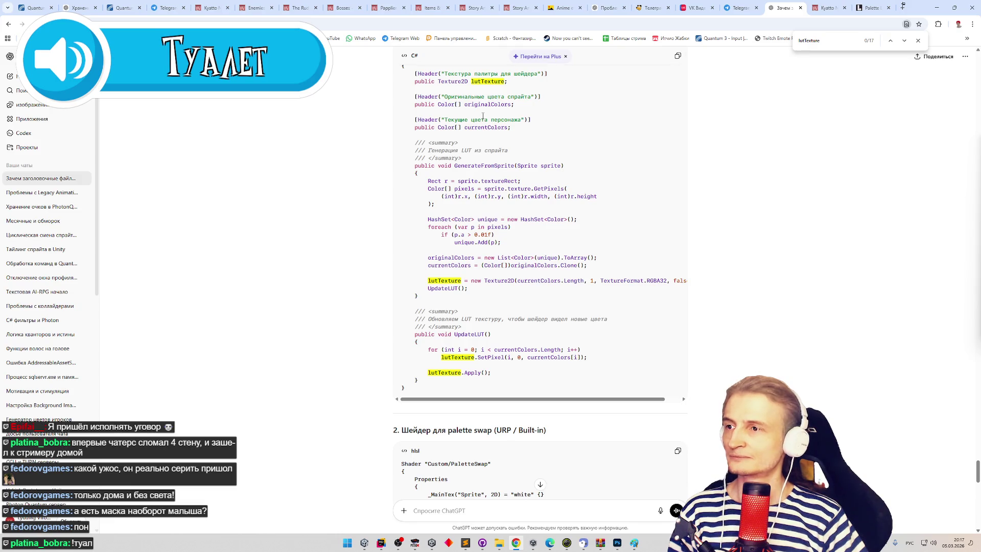
{"action": "double_click", "coordinate": [449, 257]}
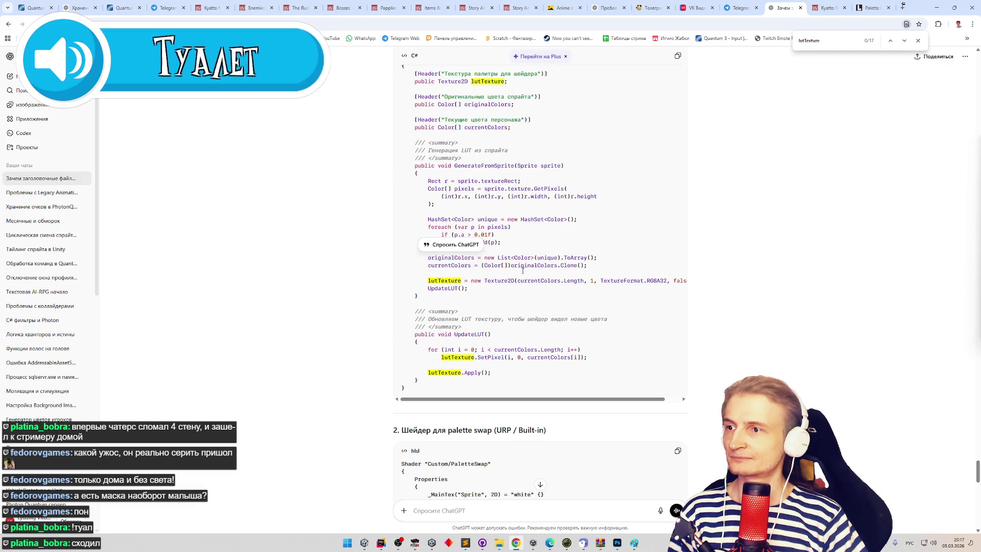
{"action": "left_click_drag", "start_coordinate": [596, 258], "coordinate": [561, 249]}
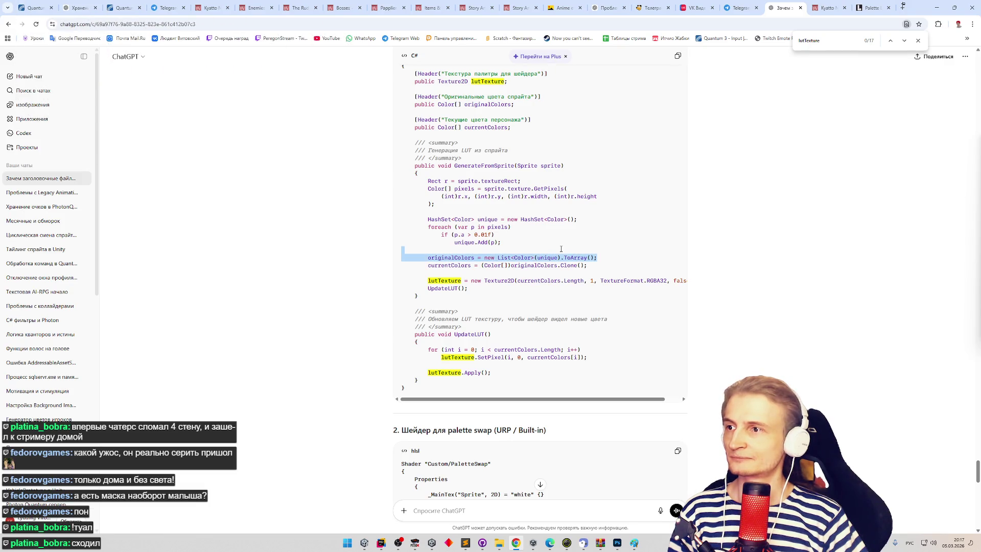
{"action": "mouse_move", "coordinate": [561, 249]}
{"action": "left_mouse_down"}
{"action": "mouse_move", "coordinate": [503, 242]}
{"action": "mouse_move", "coordinate": [542, 241]}
{"action": "mouse_move", "coordinate": [429, 181]}
{"action": "left_mouse_up"}
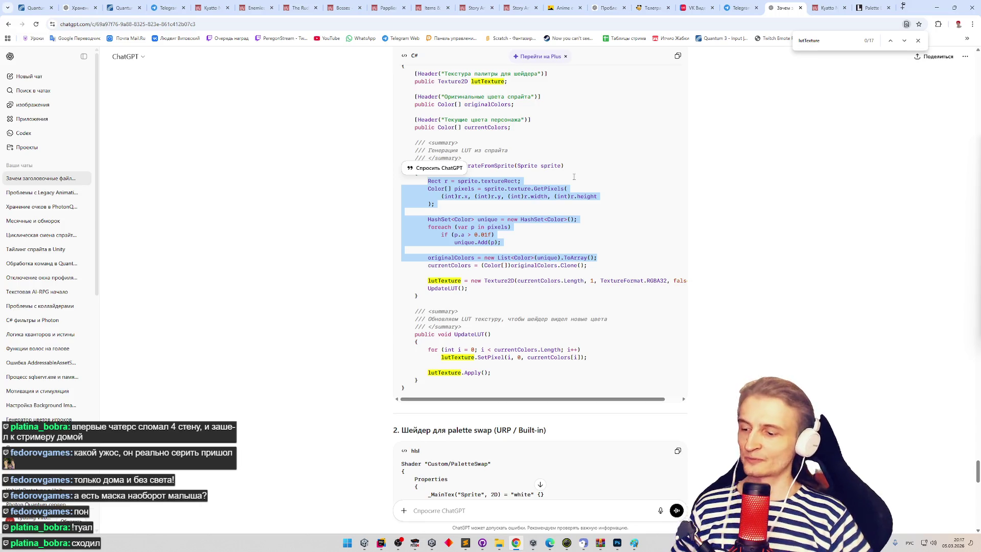
{"action": "left_click", "coordinate": [780, 264]}
{"action": "scroll", "coordinate": [757, 299], "scroll_direction": "down", "scroll_amount": 4}
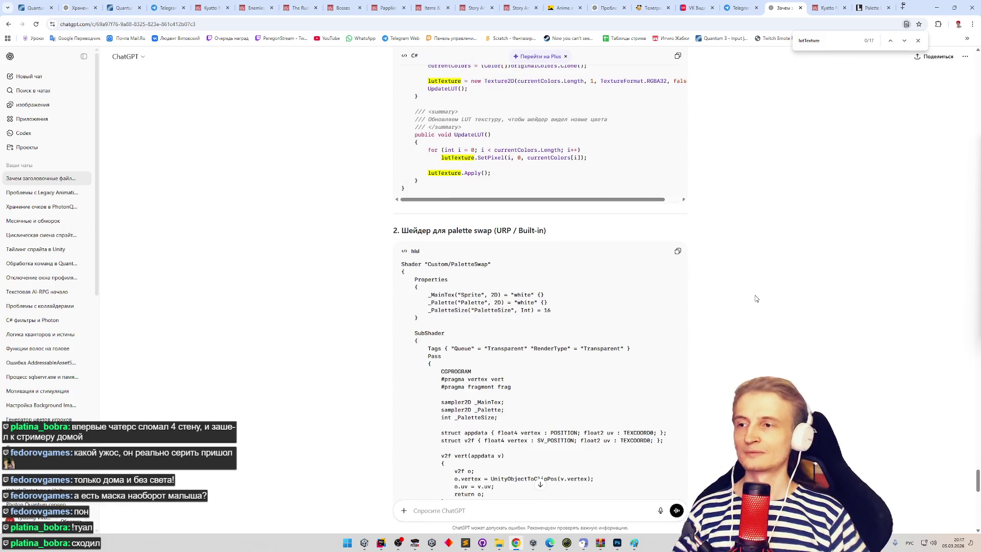
- In Unity, open the Speedy character data and check both collider states, then return to Rider
{"action": "key", "text": "alt+Tab"}
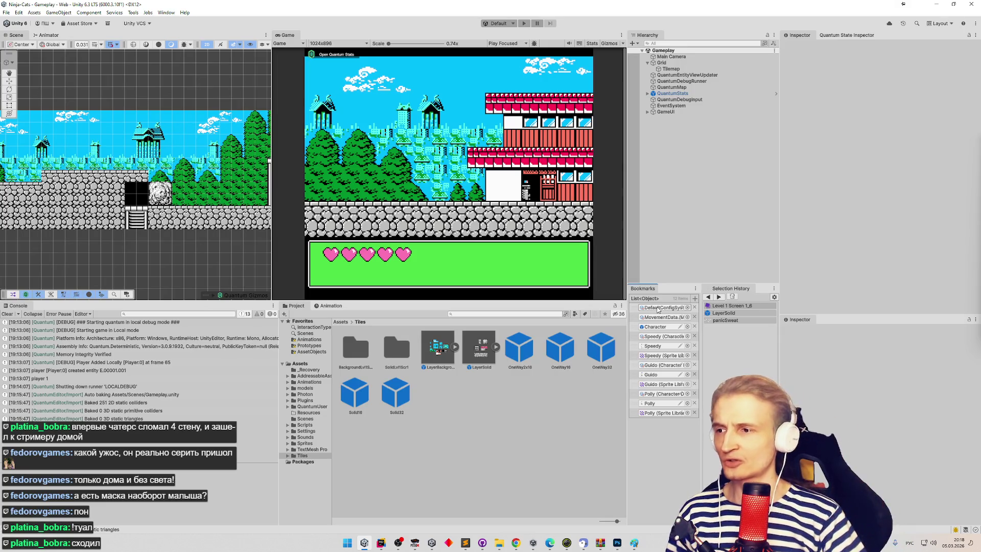
{"action": "left_click", "coordinate": [651, 337]}
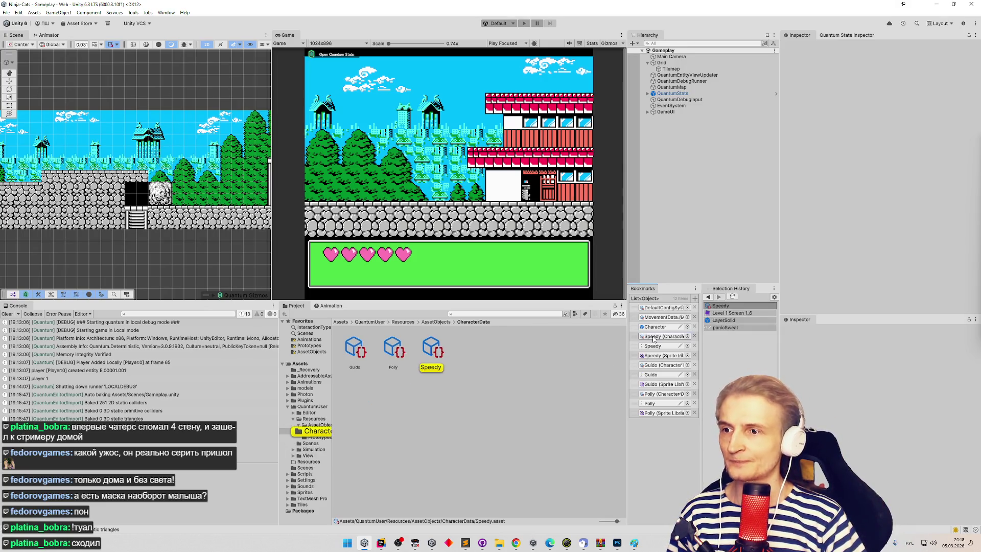
{"action": "left_click", "coordinate": [808, 119]}
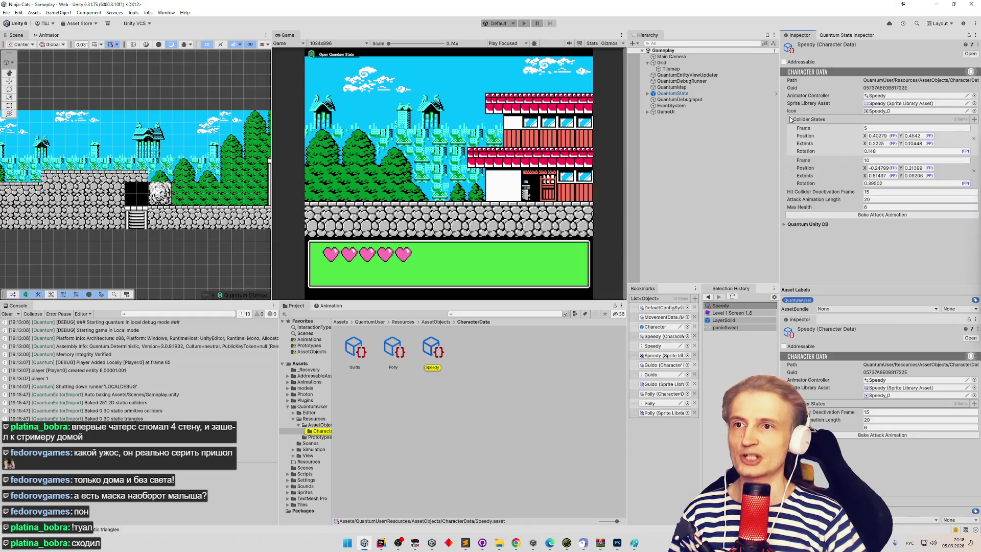
{"action": "left_click", "coordinate": [809, 119]}
{"action": "left_click", "coordinate": [792, 119]}
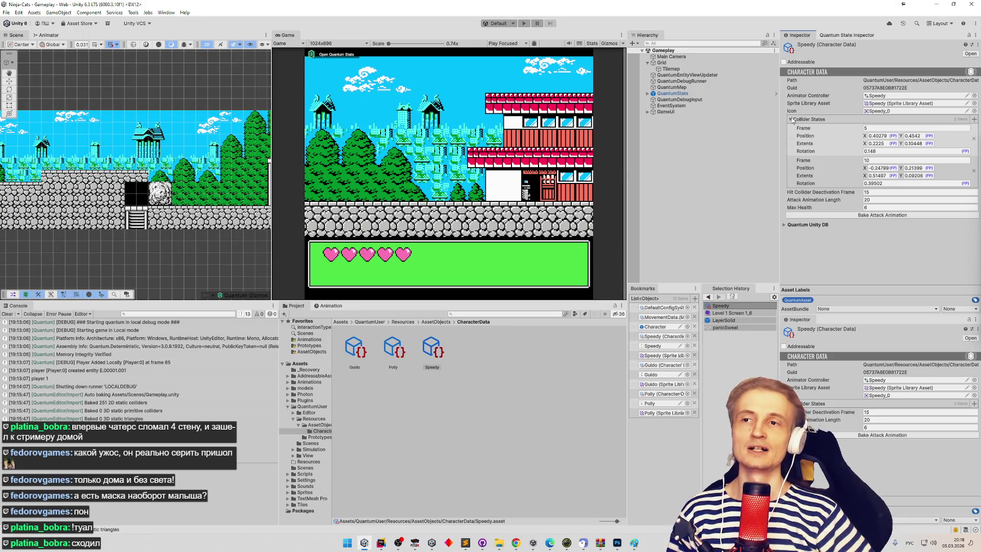
{"action": "left_click", "coordinate": [792, 120]}
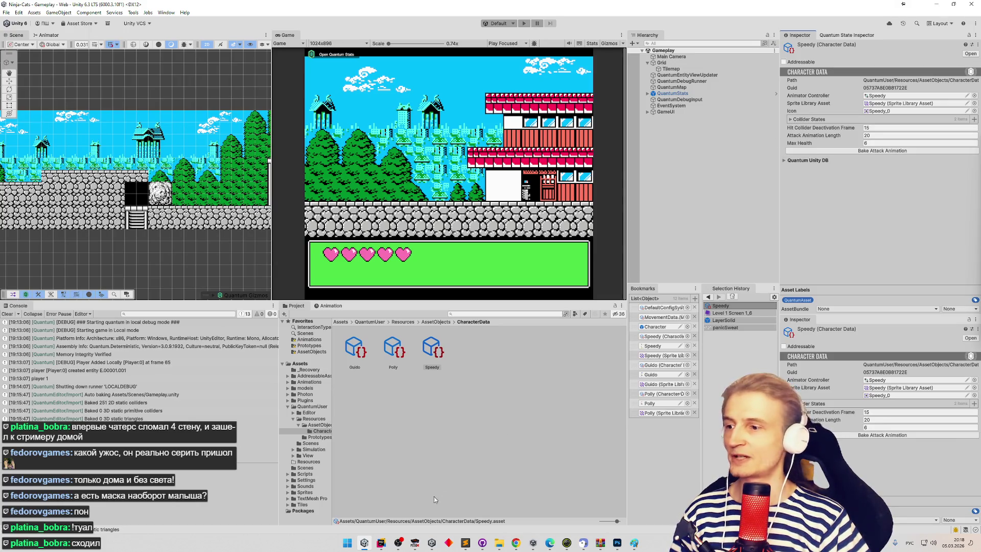
{"action": "left_click", "coordinate": [381, 544]}
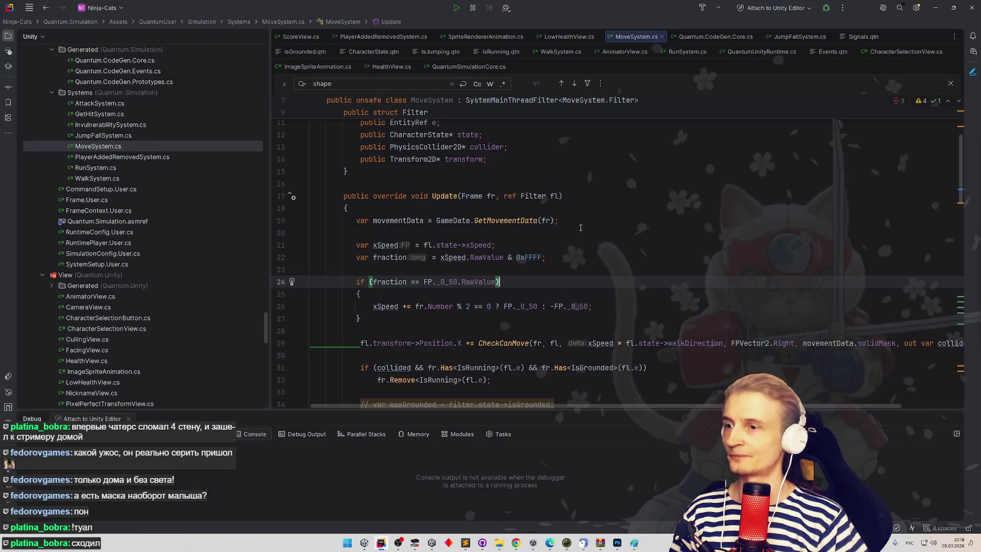
- Find and open CharacterData.cs through a project-wide search
{"action": "key", "text": "shift"}
{"action": "key", "text": "shift"}
{"action": "type", "text": "Срфкфсе"}
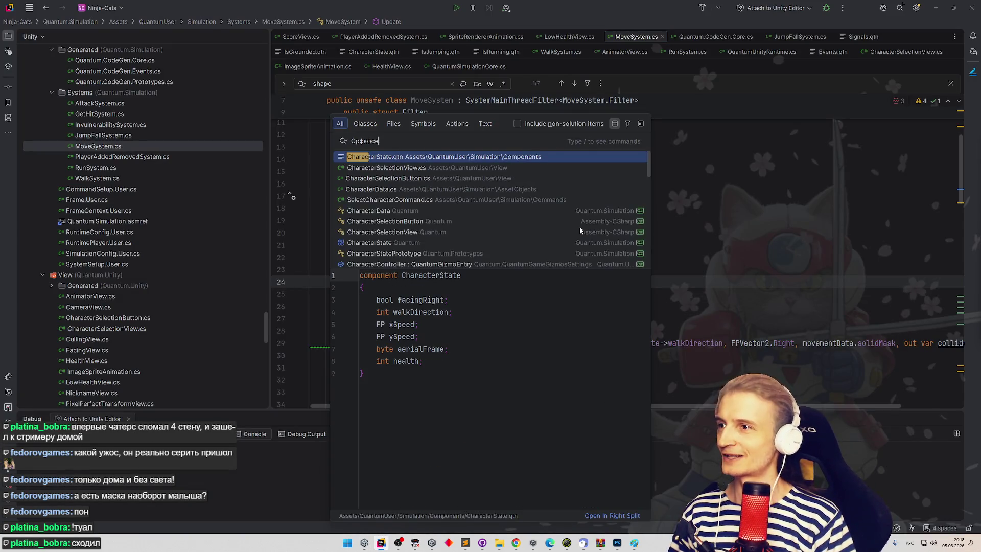
{"action": "key", "text": "Down"}
{"action": "key", "text": "Down"}
{"action": "key", "text": "Down"}
{"action": "key", "text": "Return"}
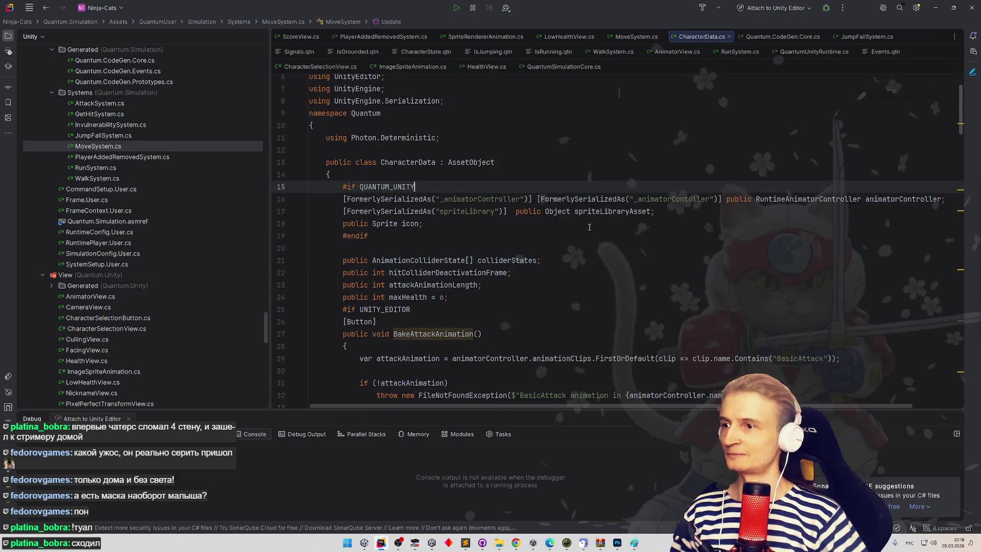
{"action": "scroll", "coordinate": [588, 230], "scroll_direction": "down", "scroll_amount": 5}
{"action": "scroll", "coordinate": [582, 242], "scroll_direction": "down", "scroll_amount": 5}
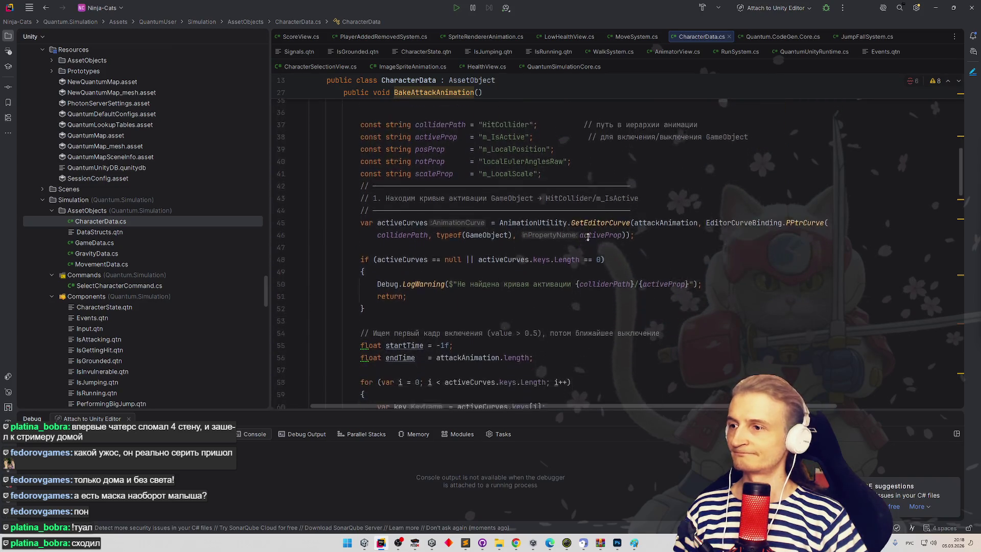
{"action": "scroll", "coordinate": [592, 220], "scroll_direction": "up", "scroll_amount": 5}
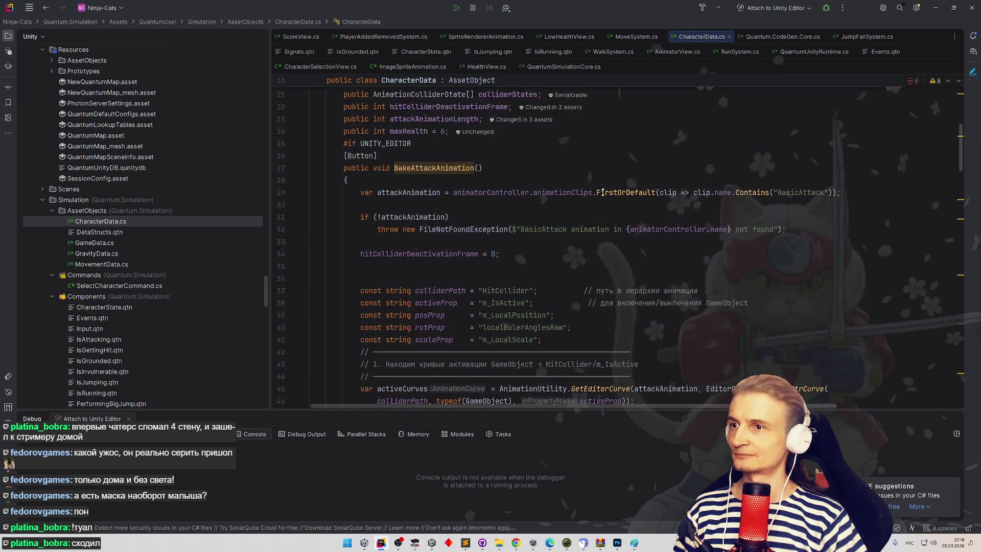
{"action": "scroll", "coordinate": [602, 192], "scroll_direction": "up", "scroll_amount": 5}
{"action": "scroll", "coordinate": [600, 219], "scroll_direction": "down", "scroll_amount": 4}
{"action": "scroll", "coordinate": [600, 225], "scroll_direction": "down", "scroll_amount": 1}
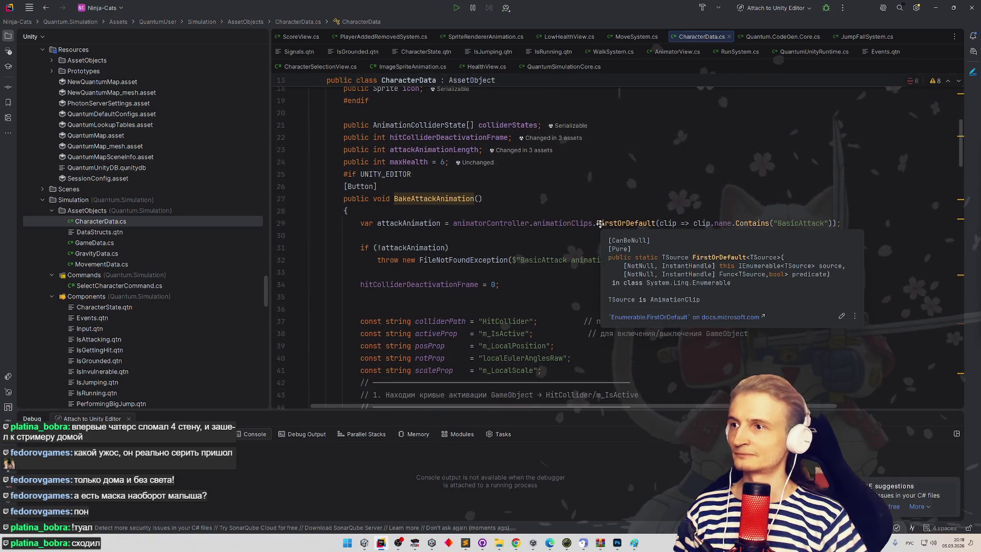
{"action": "scroll", "coordinate": [600, 225], "scroll_direction": "down", "scroll_amount": 1}
- Rename the BakeAttackAnimation method to BakeData, then rename it again to Bake
{"action": "left_click", "coordinate": [439, 194]}
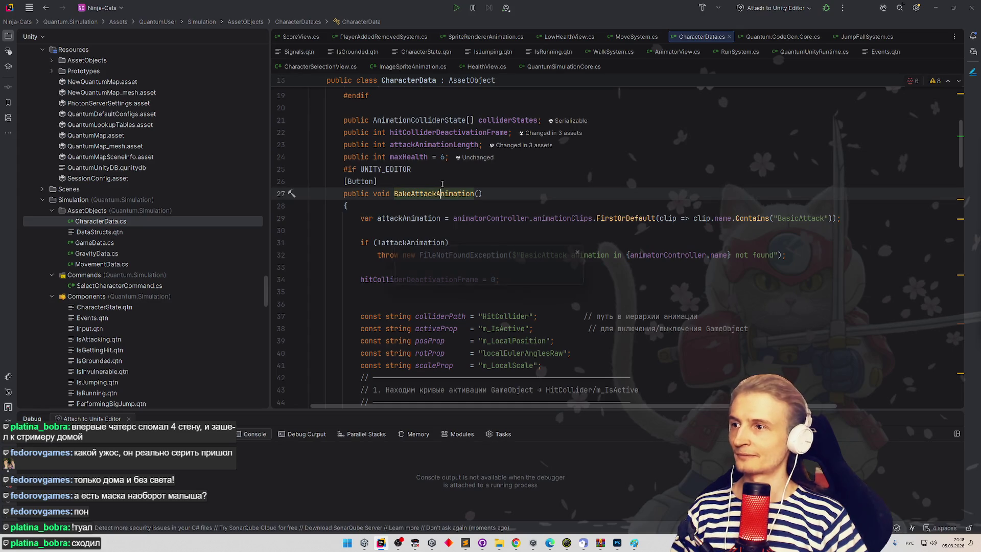
{"action": "key", "text": "ctrl+r"}
{"action": "key", "text": "ctrl+r"}
{"action": "type", "text": "Ифлу"}
{"action": "key", "text": "super+space"}
{"action": "key", "text": "BackSpace"}
{"action": "key", "text": "BackSpace"}
{"action": "key", "text": "BackSpace"}
{"action": "type", "text": "Bake"}
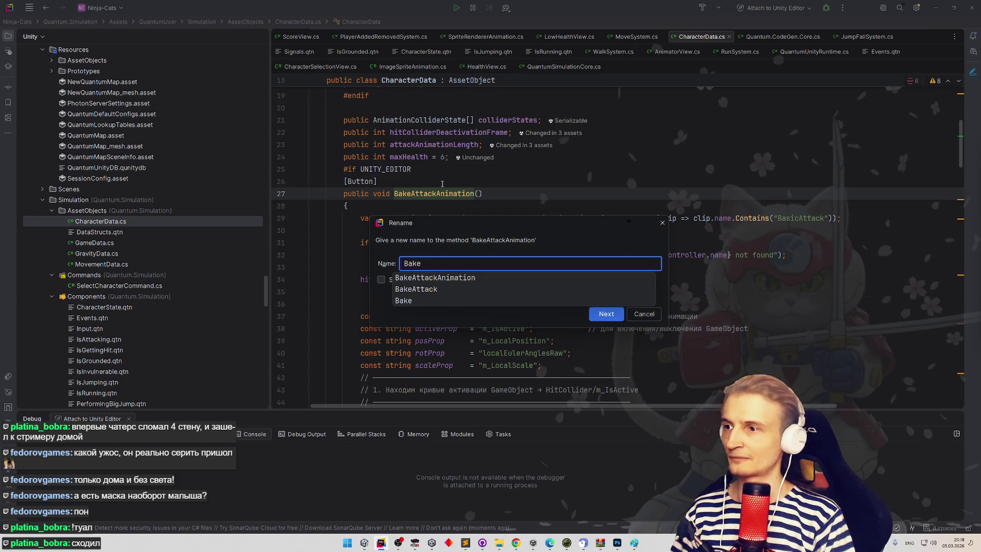
{"action": "type", "text": "Data"}
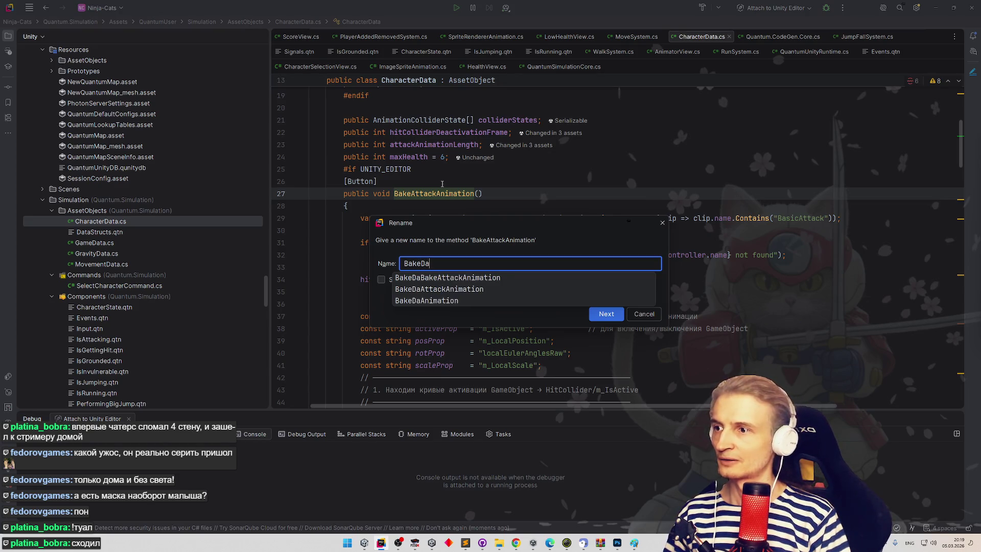
{"action": "key", "text": "Return"}
{"action": "key", "text": "ctrl+r"}
{"action": "key", "text": "ctrl+r"}
{"action": "type", "text": "Bake"}
{"action": "key", "text": "Return"}
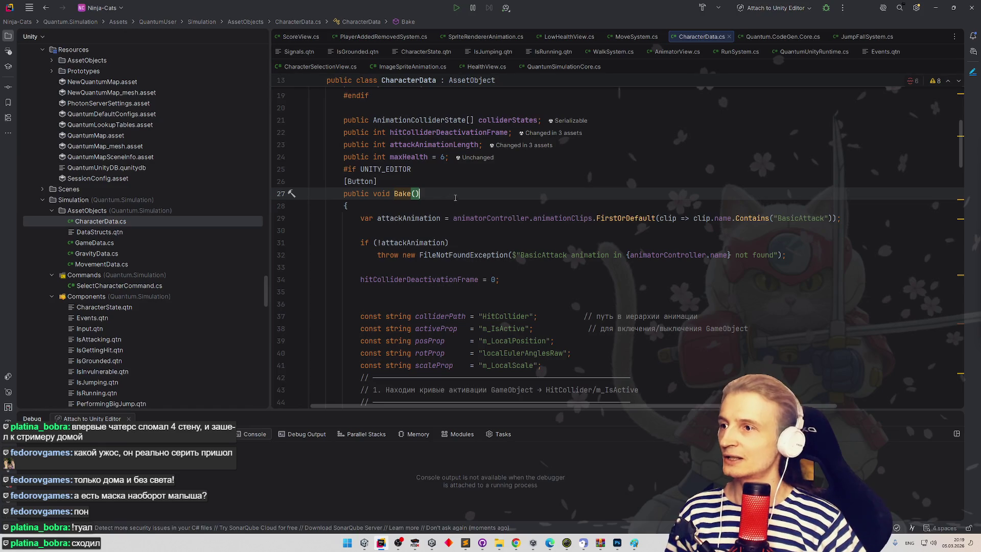
{"action": "scroll", "coordinate": [388, 214], "scroll_direction": "up", "scroll_amount": 1}
- Extract Bake's whole body into a new BakeAttackAnimation method
{"action": "left_click_drag", "start_coordinate": [361, 248], "coordinate": [415, 383]}
{"action": "left_click_drag", "start_coordinate": [445, 498], "coordinate": [426, 353]}
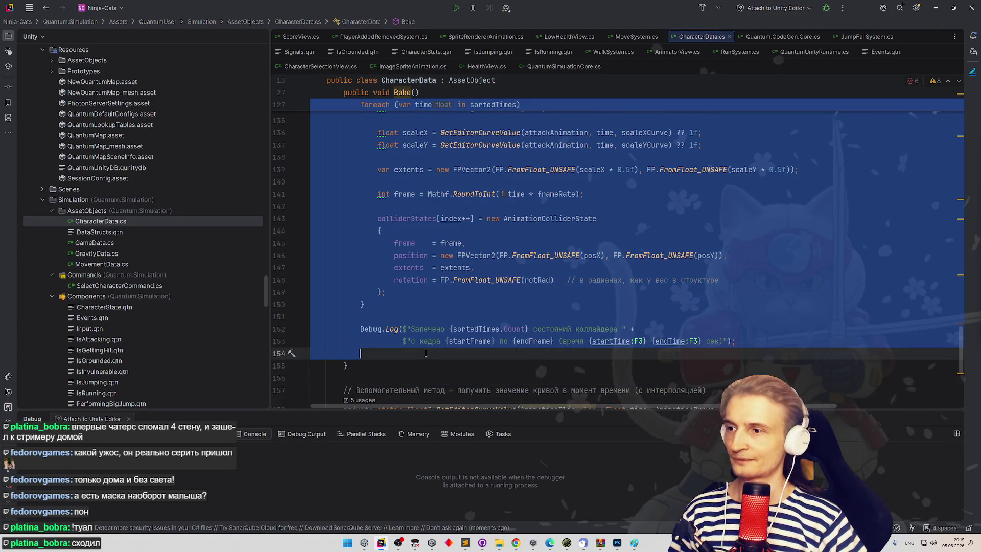
{"action": "key", "text": "alt+Return"}
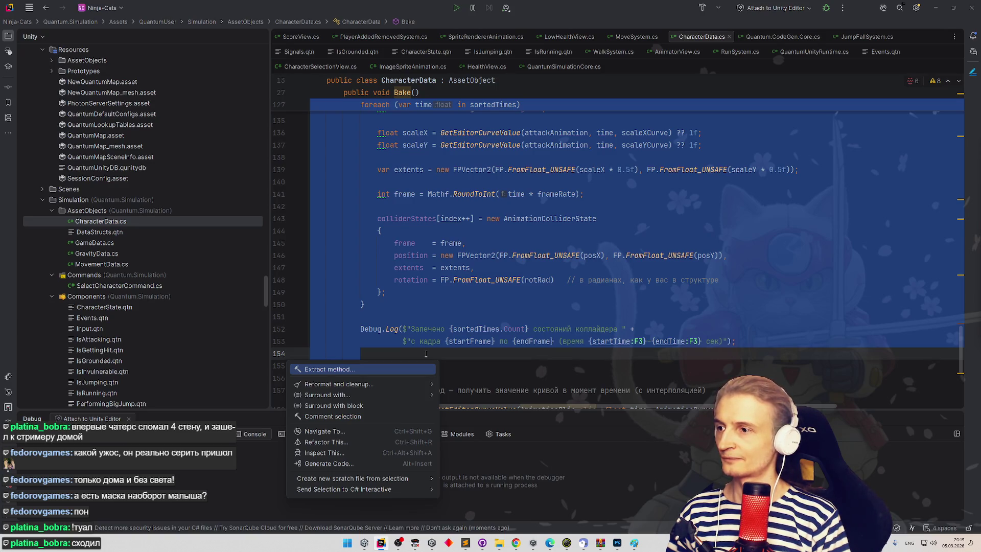
{"action": "key", "text": "Return"}
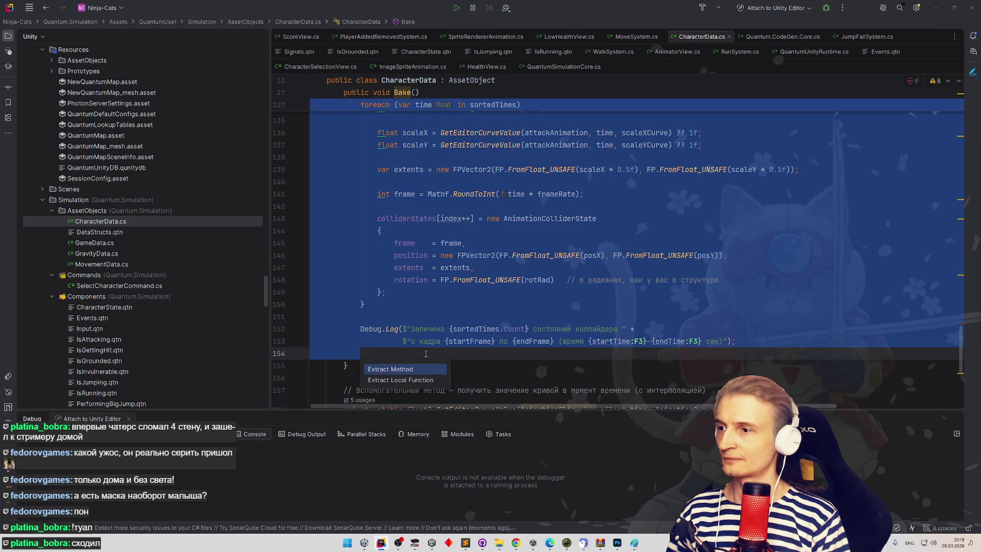
{"action": "type", "text": "BakeAttackAnimation"}
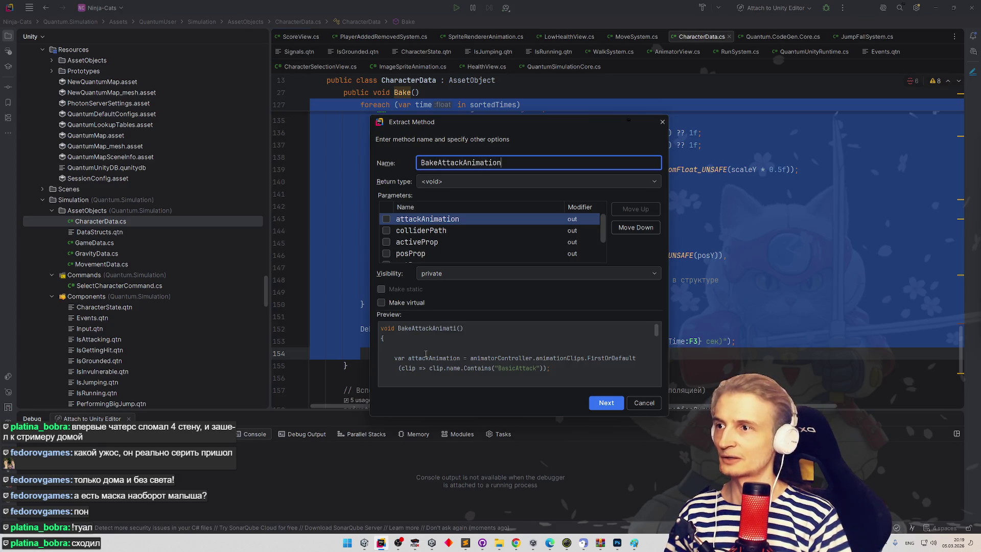
{"action": "left_click", "coordinate": [593, 402]}
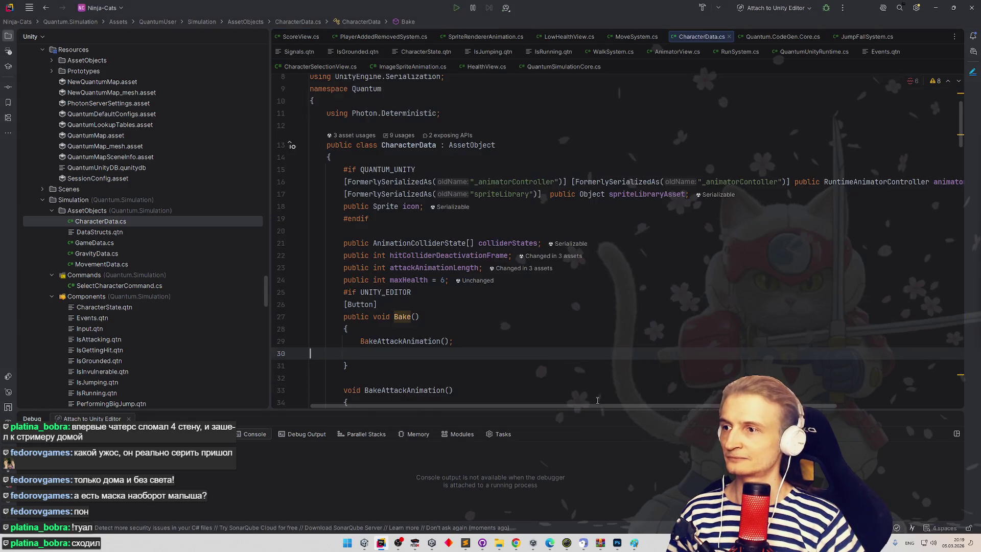
- Start typing a second Bake call on the empty line inside Bake()
{"action": "scroll", "coordinate": [513, 334], "scroll_direction": "down", "scroll_amount": 5}
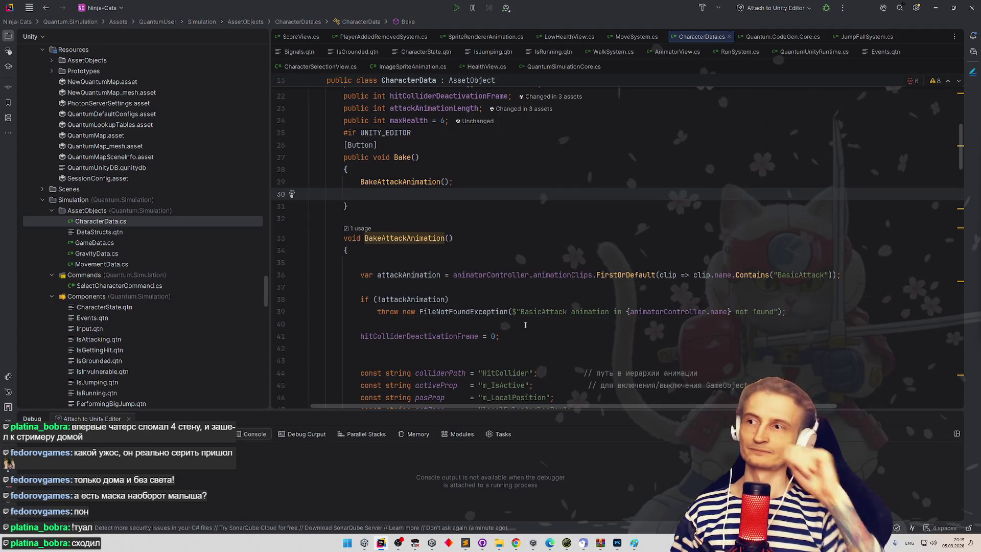
{"action": "scroll", "coordinate": [456, 254], "scroll_direction": "down", "scroll_amount": 2}
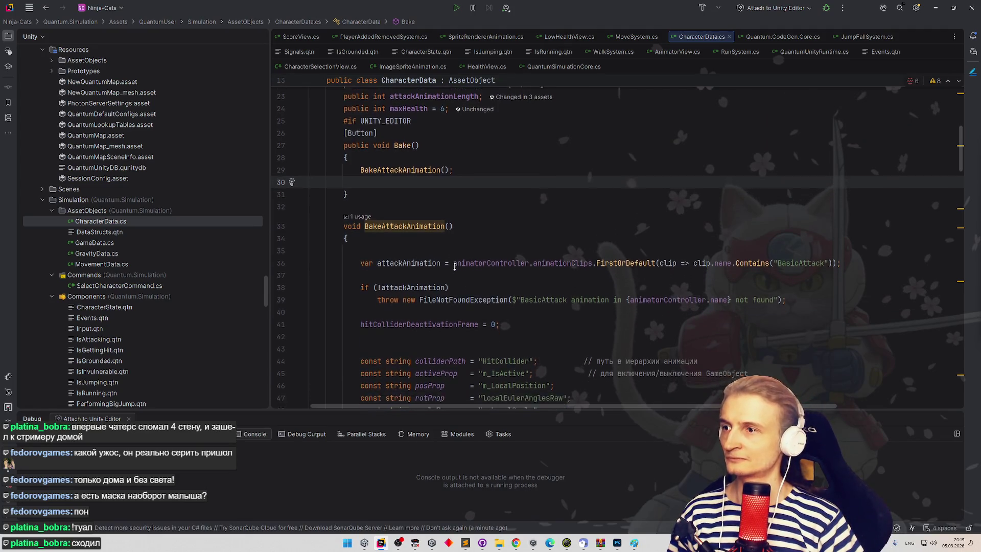
{"action": "key", "text": "Tab"}
{"action": "type", "text": "Bake"}
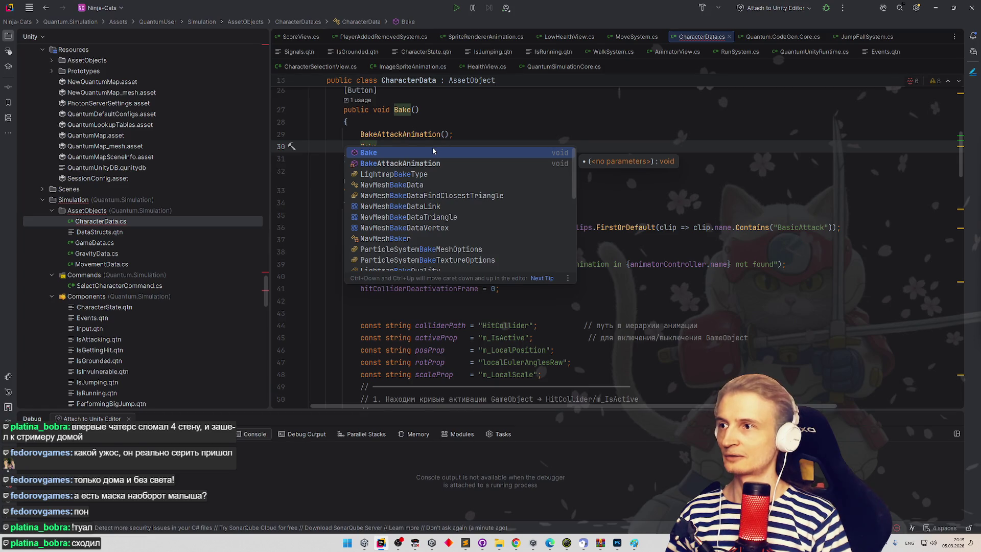
{"action": "key", "text": "Escape"}
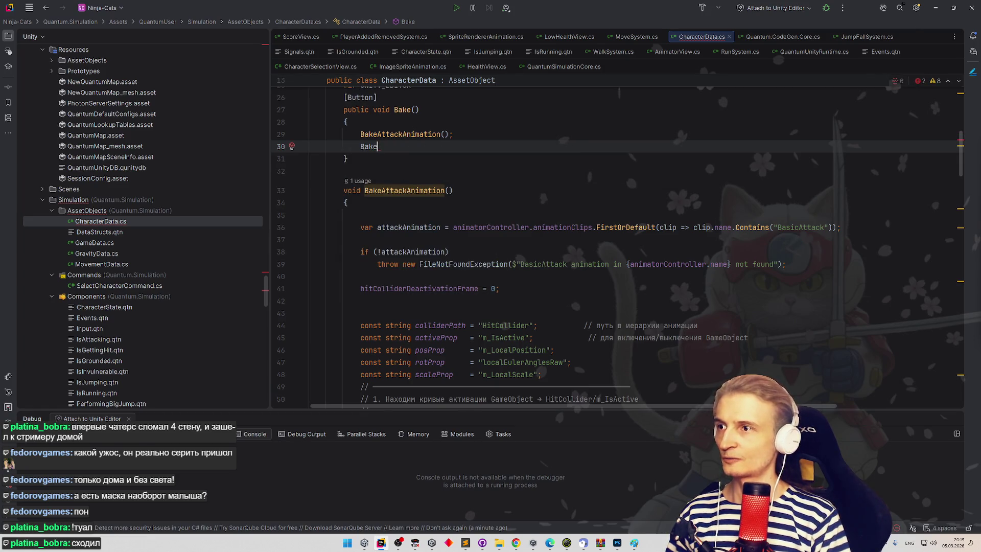
- Complete the BakePalette(); call, generate its method stub, and bring the ChatGPT chat forward
{"action": "type", "text": "Palette();"}
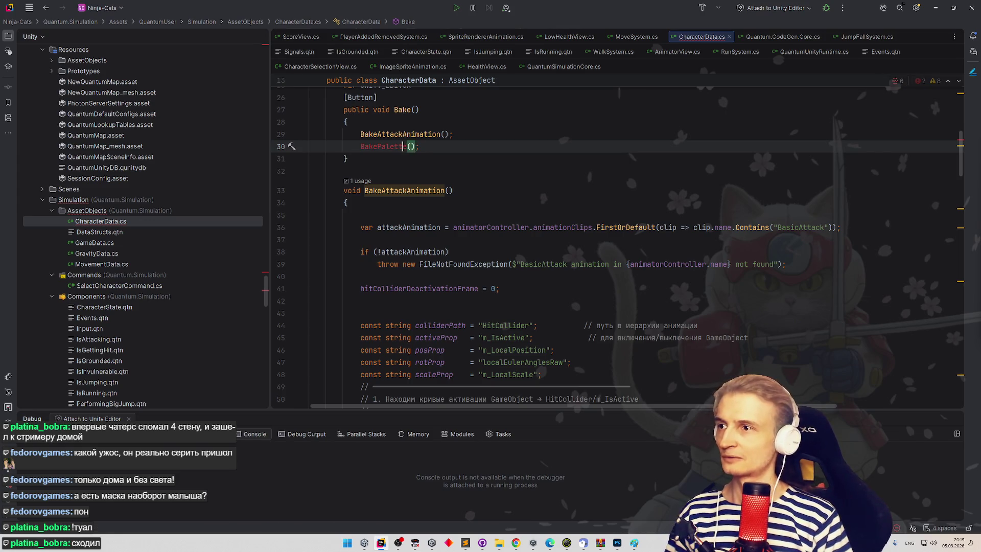
{"action": "key", "text": "alt+Return"}
{"action": "key", "text": "Return"}
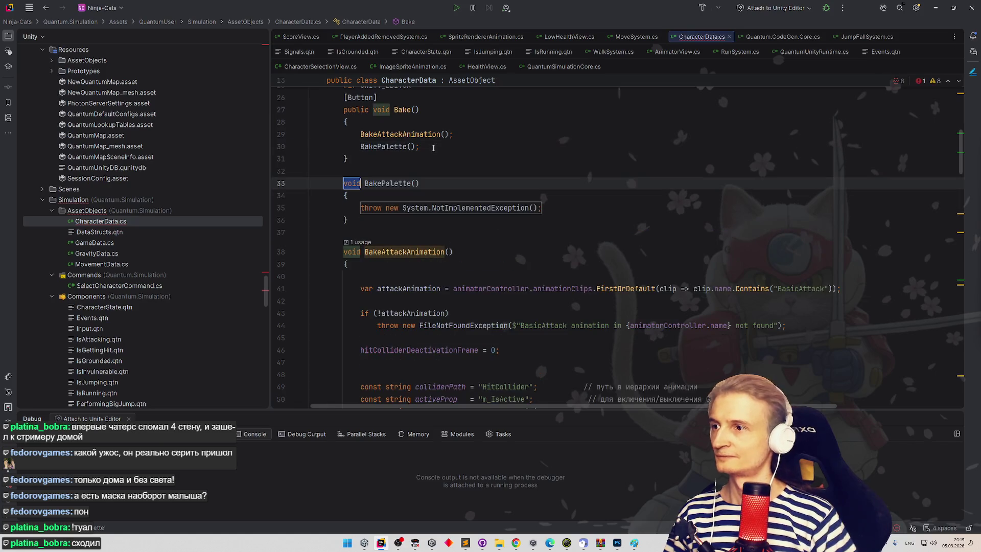
{"action": "key", "text": "alt+Tab"}
{"action": "left_click", "coordinate": [516, 543]}
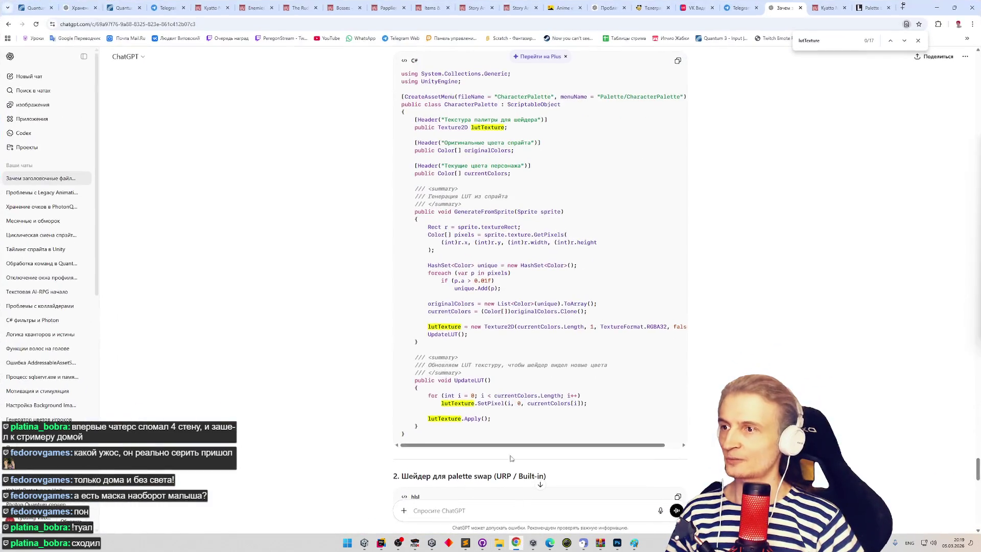
- Copy ChatGPT's Rect r through currentColors code and paste it over BakePalette's throw line
{"action": "mouse_move", "coordinate": [428, 228]}
{"action": "left_mouse_down"}
{"action": "mouse_move", "coordinate": [522, 236]}
{"action": "mouse_move", "coordinate": [477, 264]}
{"action": "mouse_move", "coordinate": [511, 319]}
{"action": "left_mouse_up"}
{"action": "key", "text": "ctrl+c"}
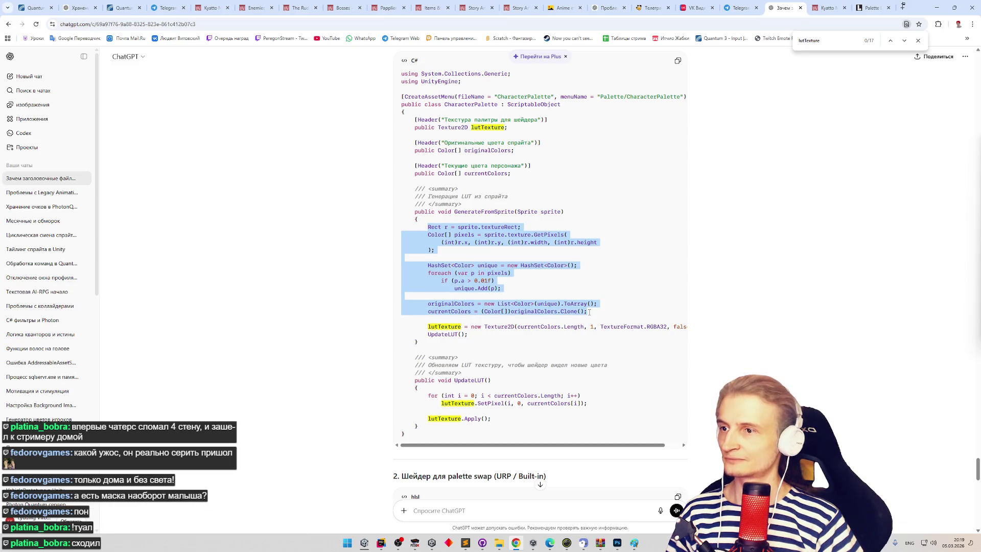
{"action": "key", "text": "alt+Tab"}
{"action": "left_click_drag", "start_coordinate": [361, 208], "coordinate": [547, 208]}
{"action": "key", "text": "ctrl+v"}
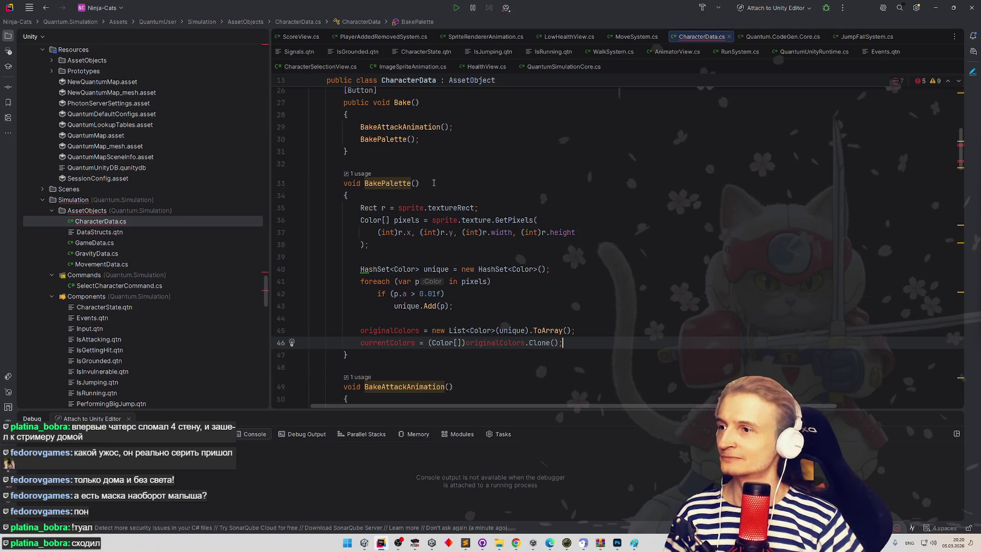
- Replace sprite with icon on lines 35 and 36 of BakePalette
{"action": "double_click", "coordinate": [412, 208]}
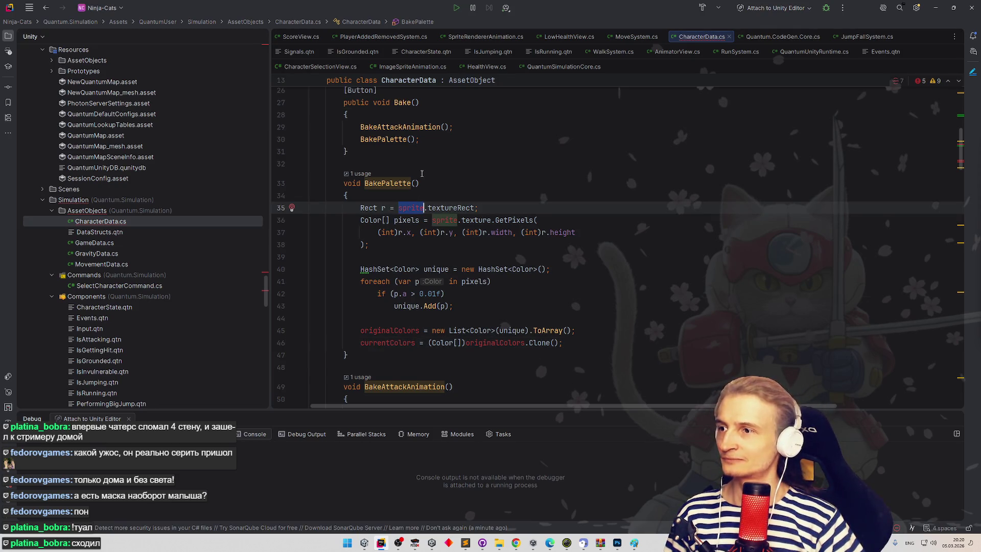
{"action": "type", "text": "ic"}
{"action": "key", "text": "Return"}
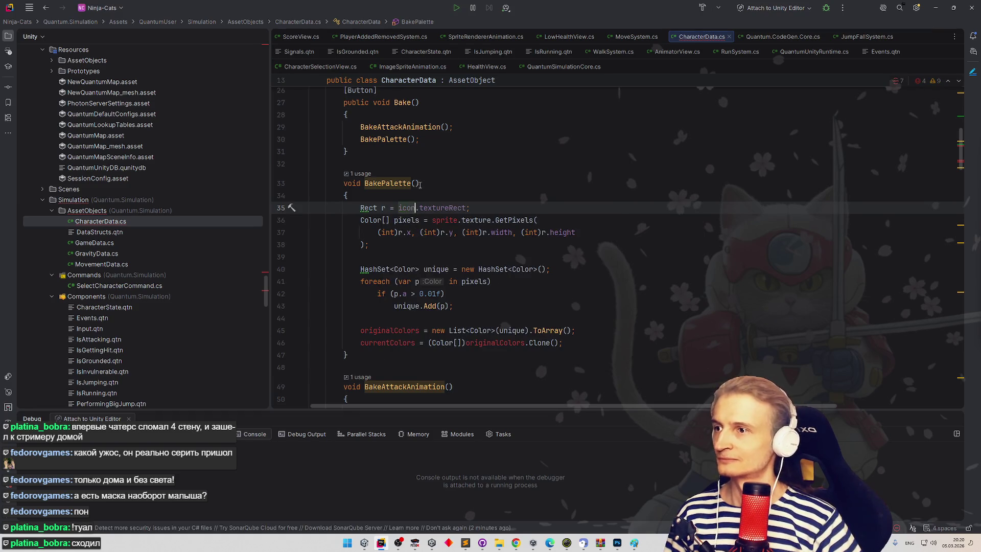
{"action": "double_click", "coordinate": [445, 220]}
{"action": "type", "text": "icon"}
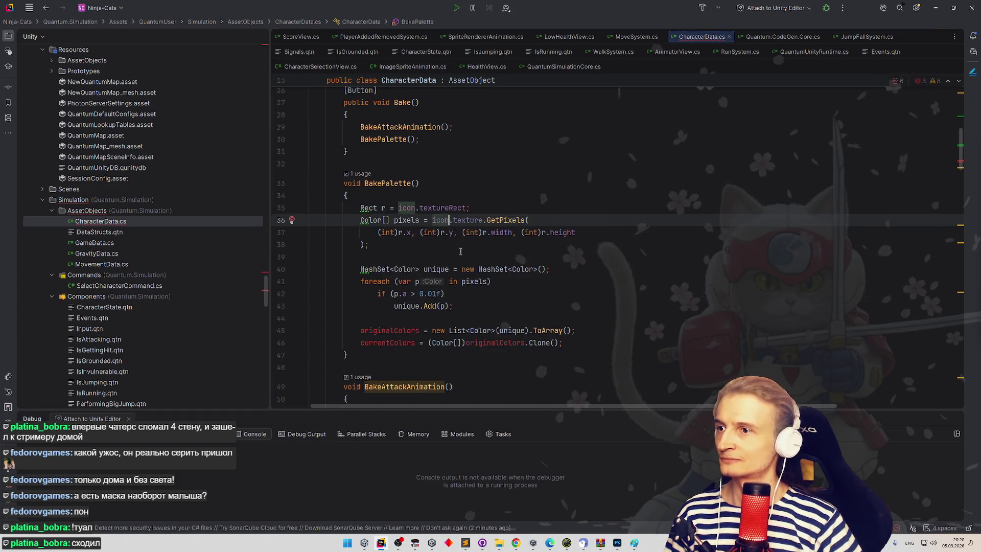
- Review the surrounding code and try out a blank line after #if UNITY_EDITOR, leaving it unchanged
{"action": "left_click", "coordinate": [461, 256]}
{"action": "left_click", "coordinate": [463, 293]}
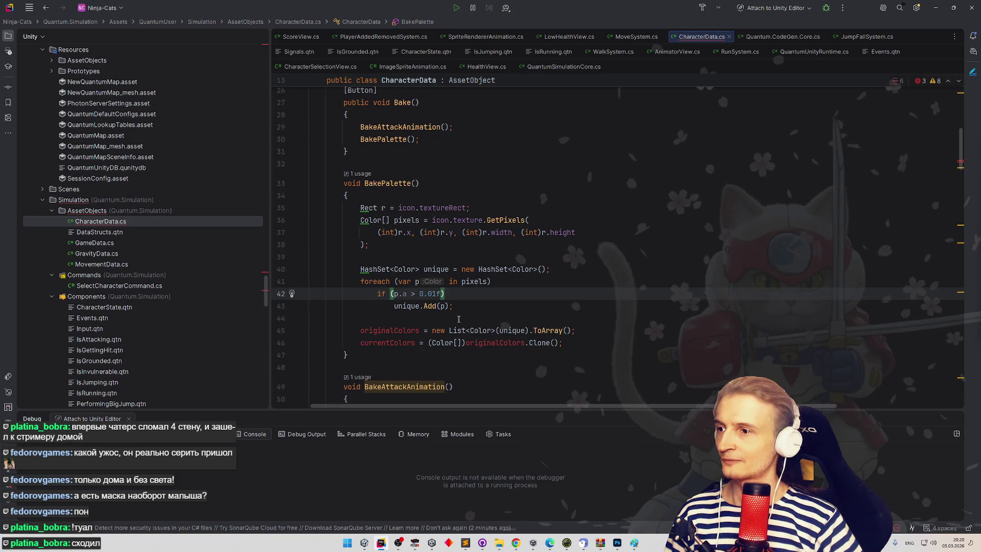
{"action": "scroll", "coordinate": [458, 320], "scroll_direction": "up", "scroll_amount": 9}
{"action": "scroll", "coordinate": [459, 280], "scroll_direction": "down", "scroll_amount": 7}
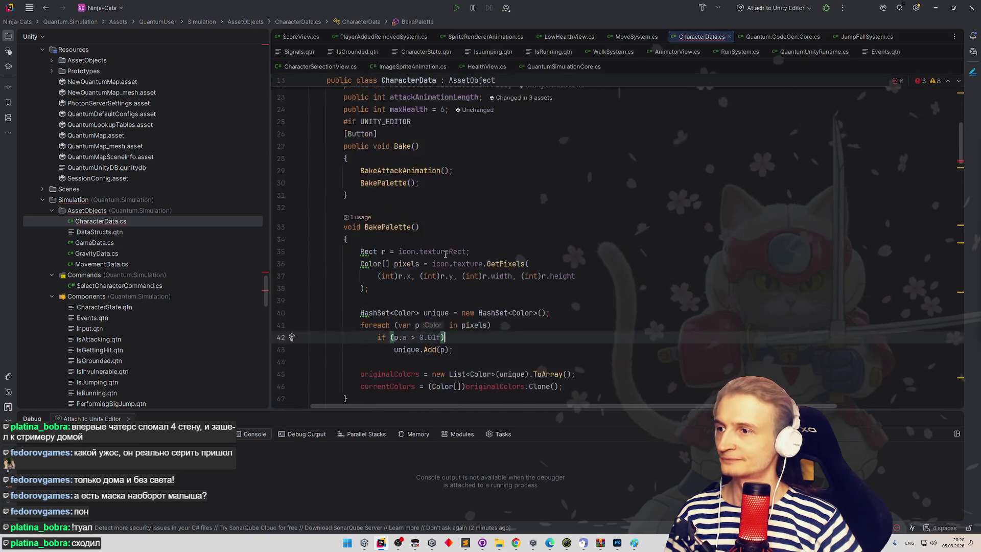
{"action": "scroll", "coordinate": [458, 172], "scroll_direction": "up", "scroll_amount": 2}
{"action": "left_click", "coordinate": [585, 153]}
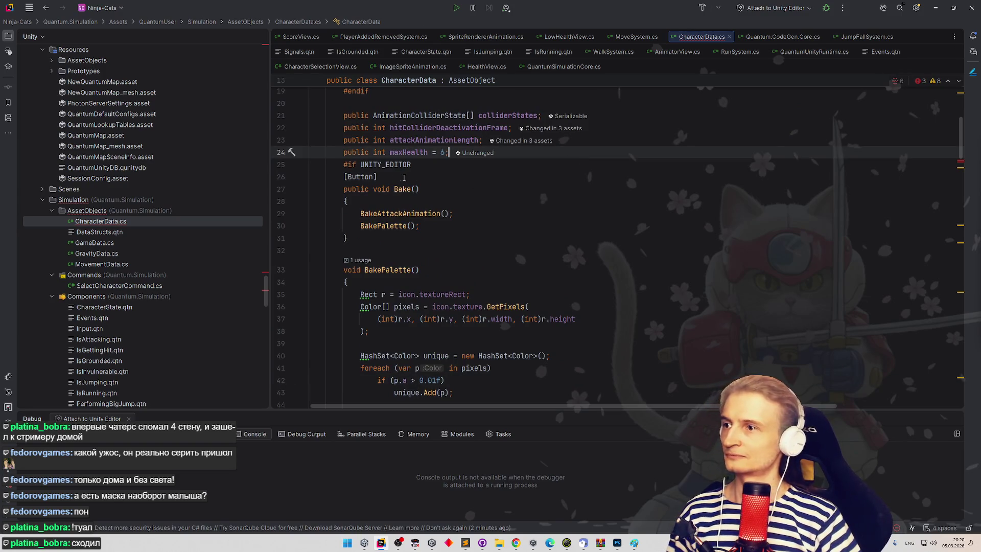
{"action": "left_click", "coordinate": [417, 164]}
{"action": "mouse_move", "coordinate": [419, 158]}
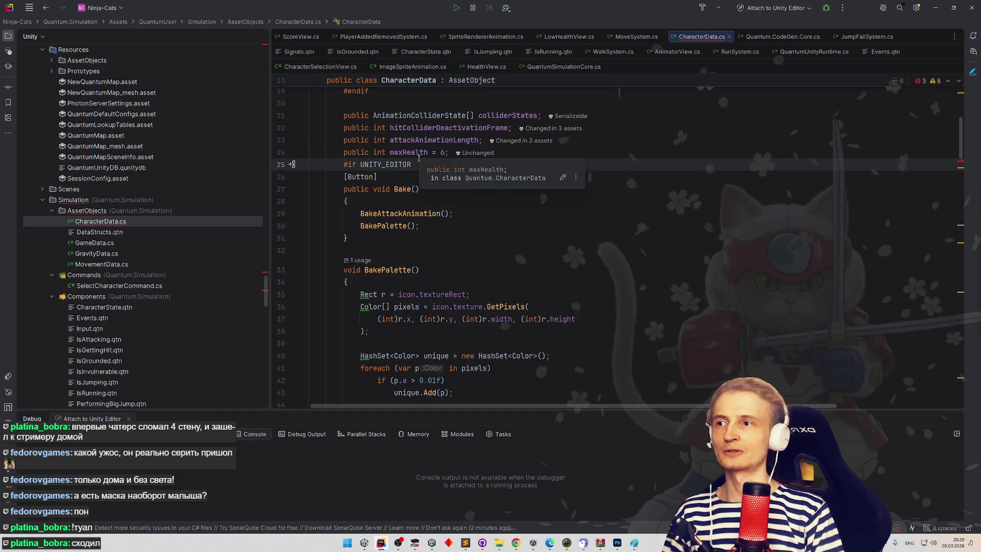
{"action": "key", "text": "Return"}
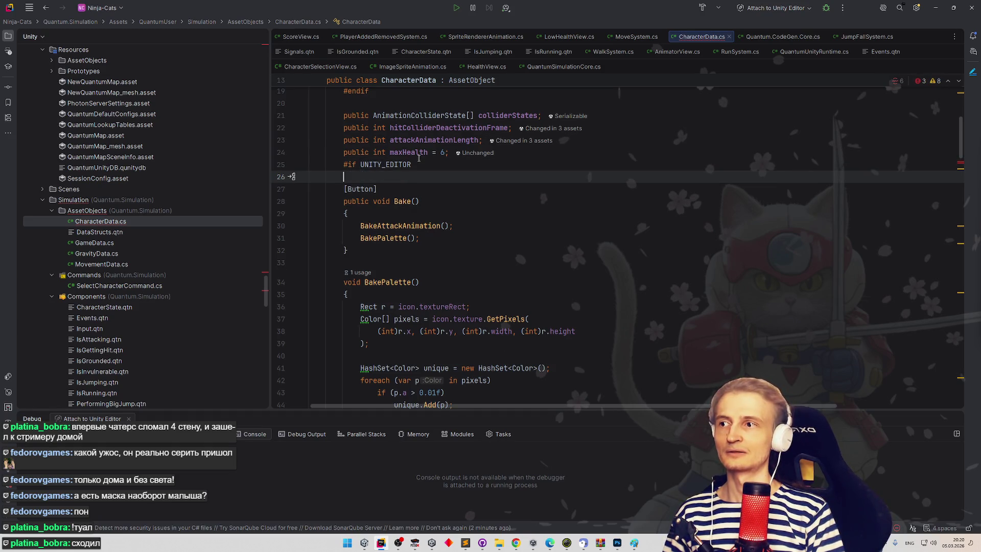
{"action": "key", "text": "BackSpace"}
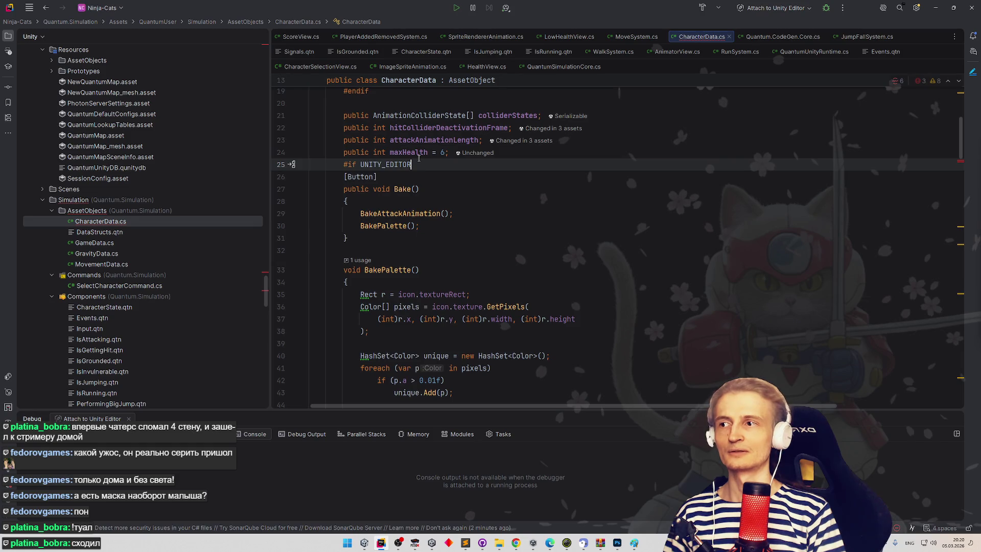
{"action": "key", "text": "Return"}
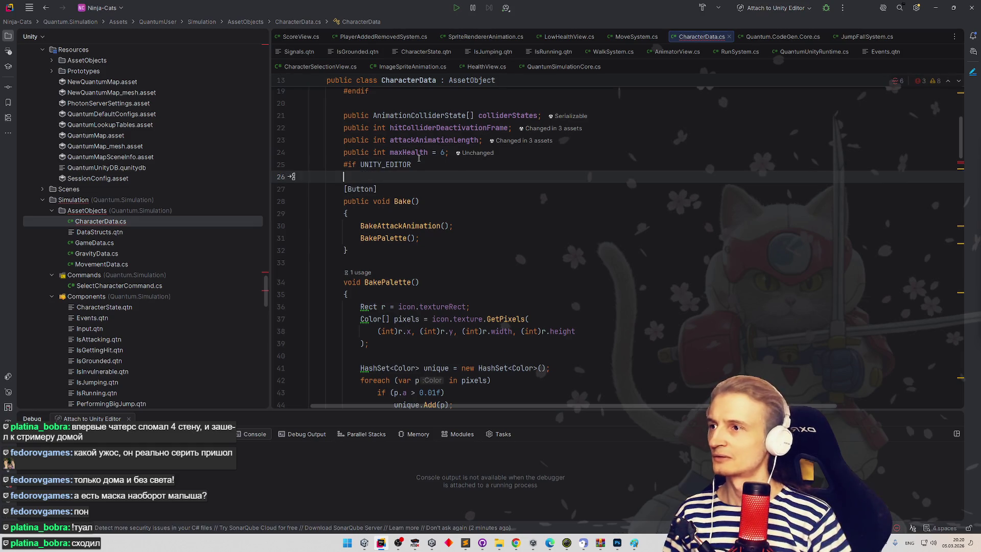
{"action": "key", "text": "BackSpace"}
{"action": "scroll", "coordinate": [516, 253], "scroll_direction": "up", "scroll_amount": 5}
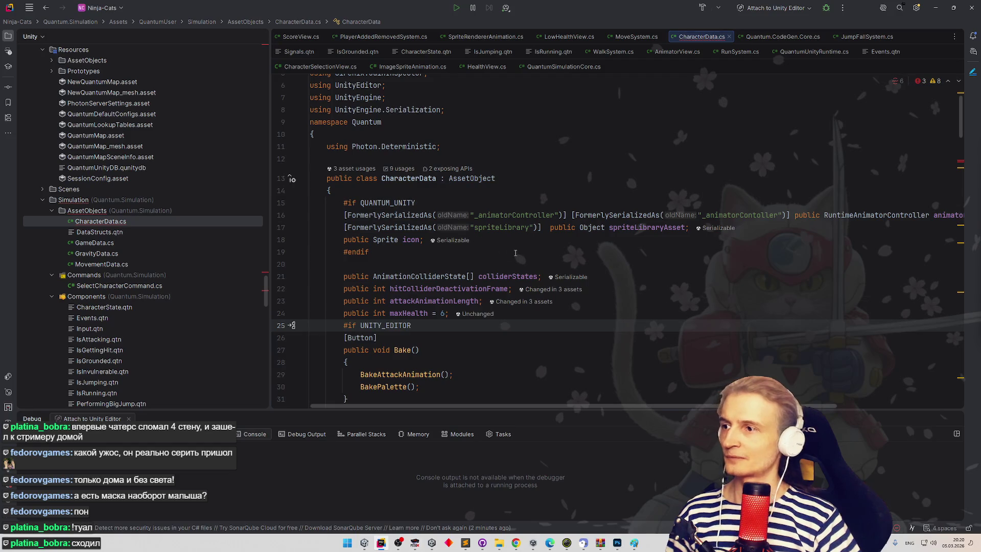
- Add a public Color[] palette field below the icon field
{"action": "left_click", "coordinate": [535, 244]}
{"action": "key", "text": "Return"}
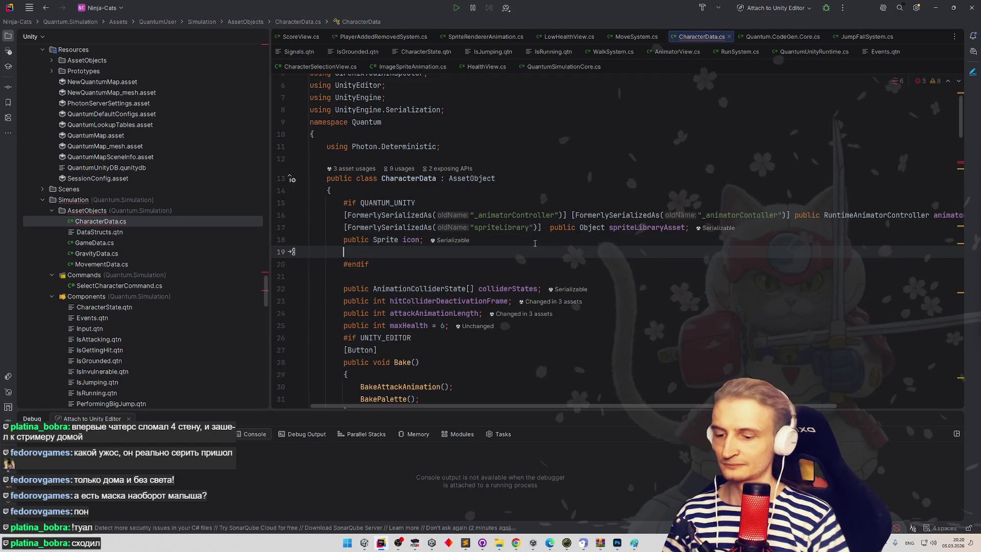
{"action": "type", "text": "Bublic "}
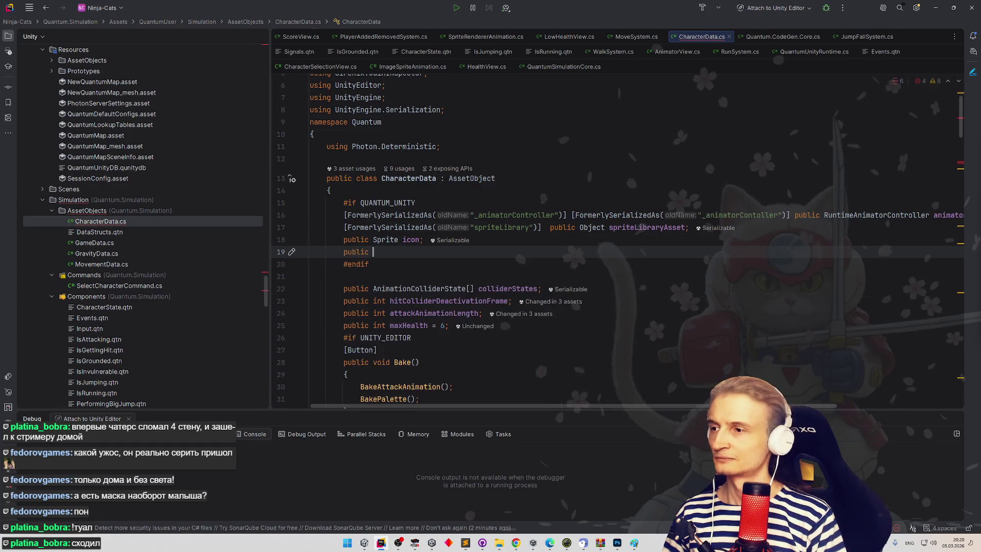
{"action": "type", "text": "Co"}
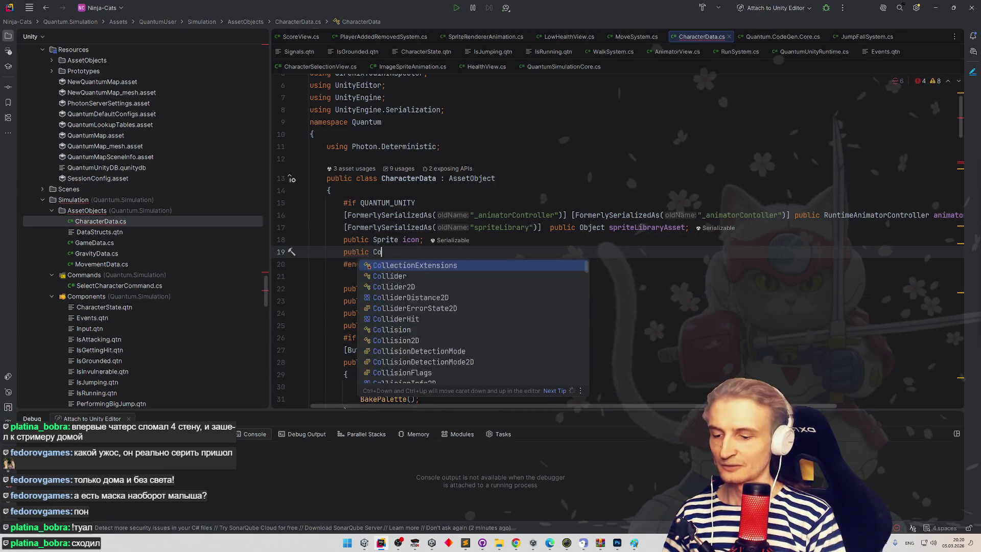
{"action": "type", "text": "lor[] "}
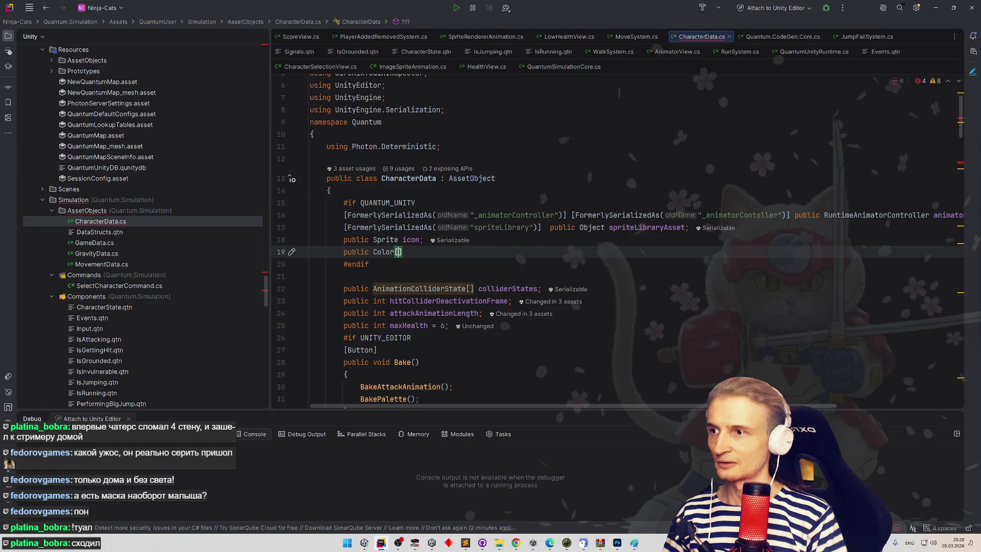
{"action": "type", "text": "paletter"}
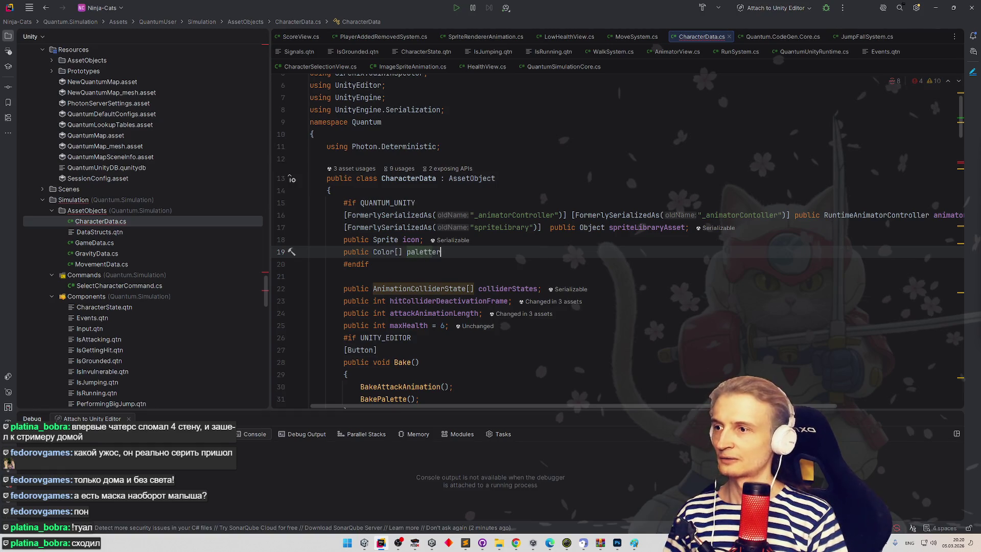
{"action": "type", "text": ";"}
{"action": "scroll", "coordinate": [420, 204], "scroll_direction": "down", "scroll_amount": 3}
{"action": "double_click", "coordinate": [420, 160]}
{"action": "scroll", "coordinate": [581, 191], "scroll_direction": "down", "scroll_amount": 12}
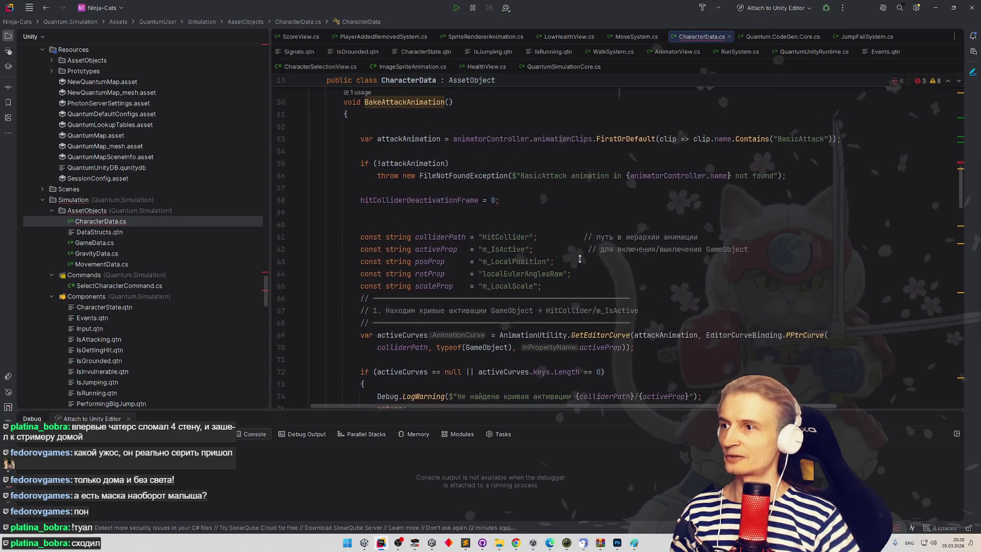
{"action": "scroll", "coordinate": [581, 191], "scroll_direction": "up", "scroll_amount": 6}
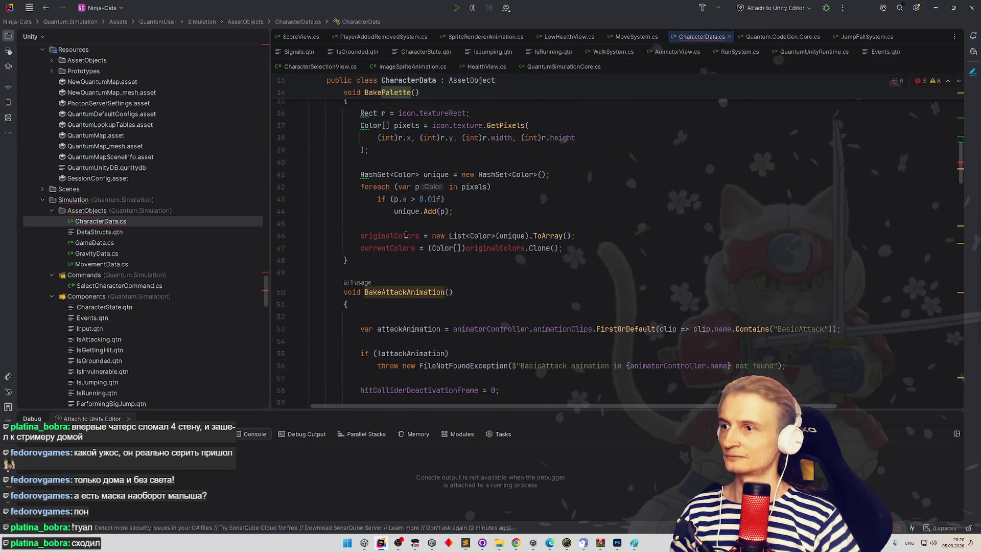
- Store the unique colours in palette instead of originalColors and delete the currentColors line
{"action": "double_click", "coordinate": [407, 236]}
{"action": "type", "text": "palette"}
{"action": "key", "text": "End"}
{"action": "key", "text": "shift+Down"}
{"action": "key", "text": "shift+End"}
{"action": "key", "text": "Delete"}
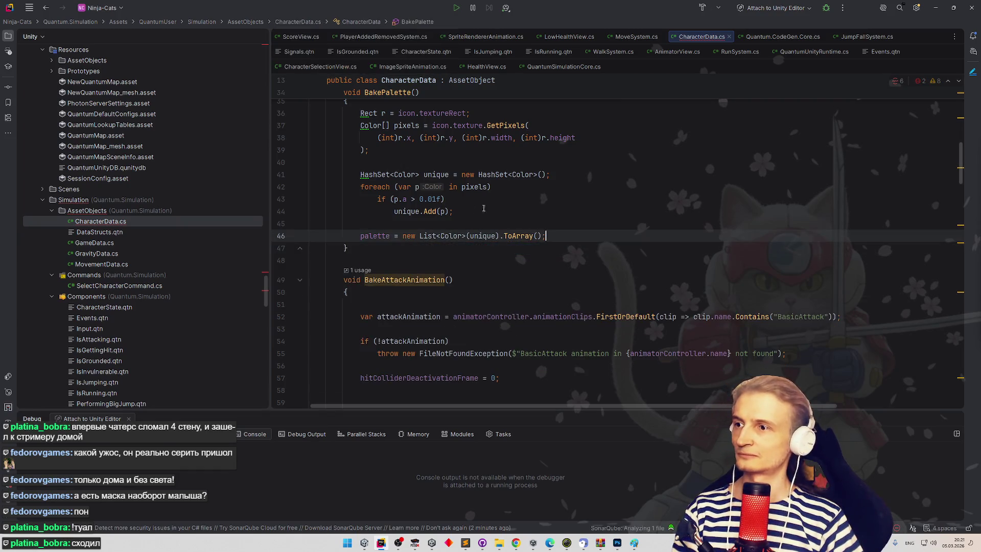
{"action": "left_click", "coordinate": [483, 208]}
{"action": "scroll", "coordinate": [586, 230], "scroll_direction": "up", "scroll_amount": 12}
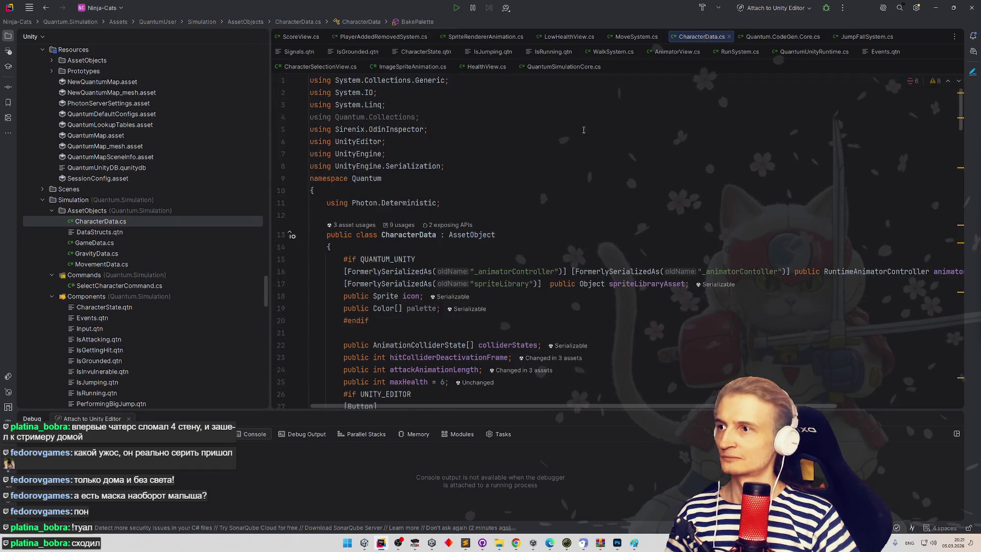
- Remove the List<Color> wrapper so palette is assigned unique.ToArray() directly
{"action": "scroll", "coordinate": [505, 202], "scroll_direction": "down", "scroll_amount": 12}
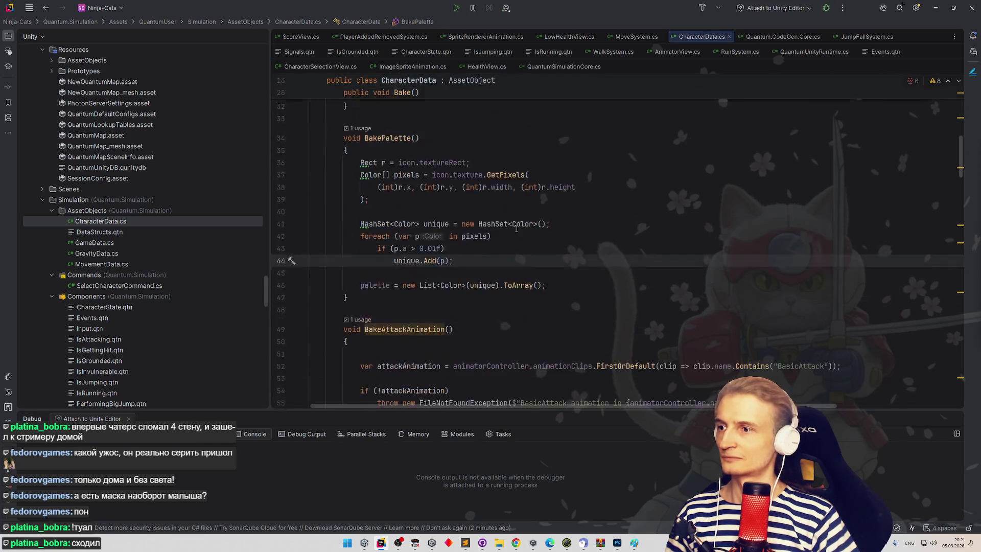
{"action": "scroll", "coordinate": [531, 207], "scroll_direction": "up", "scroll_amount": 3}
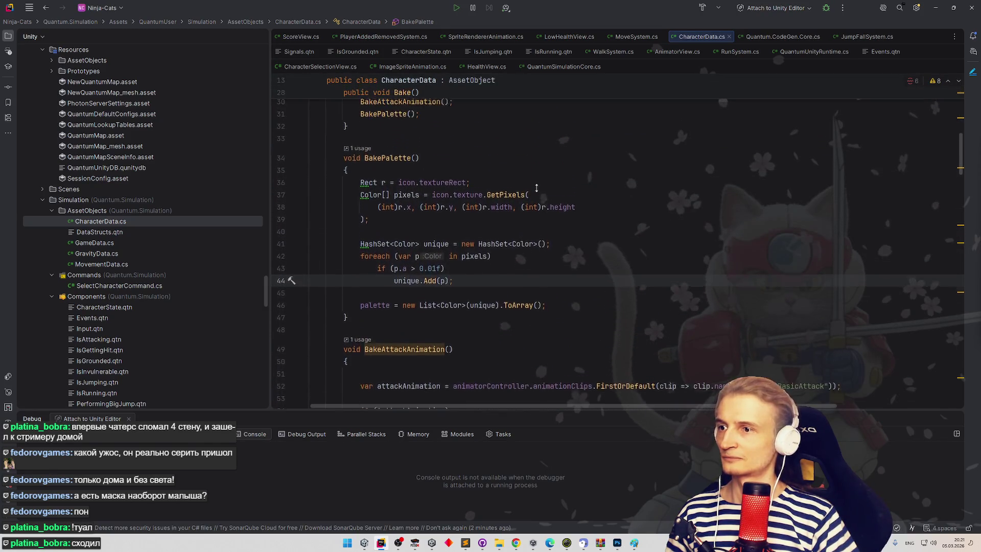
{"action": "scroll", "coordinate": [594, 215], "scroll_direction": "up", "scroll_amount": 1}
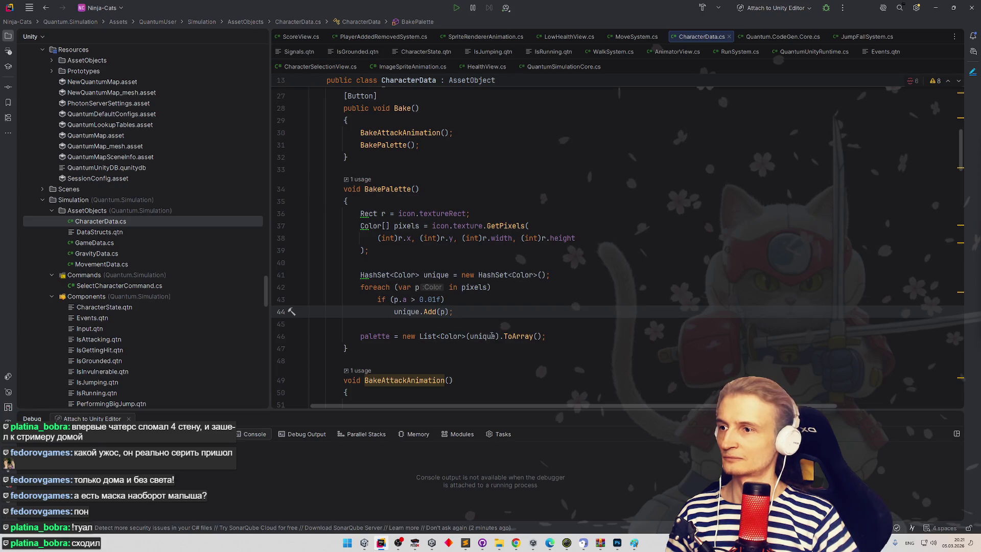
{"action": "mouse_move", "coordinate": [492, 336]}
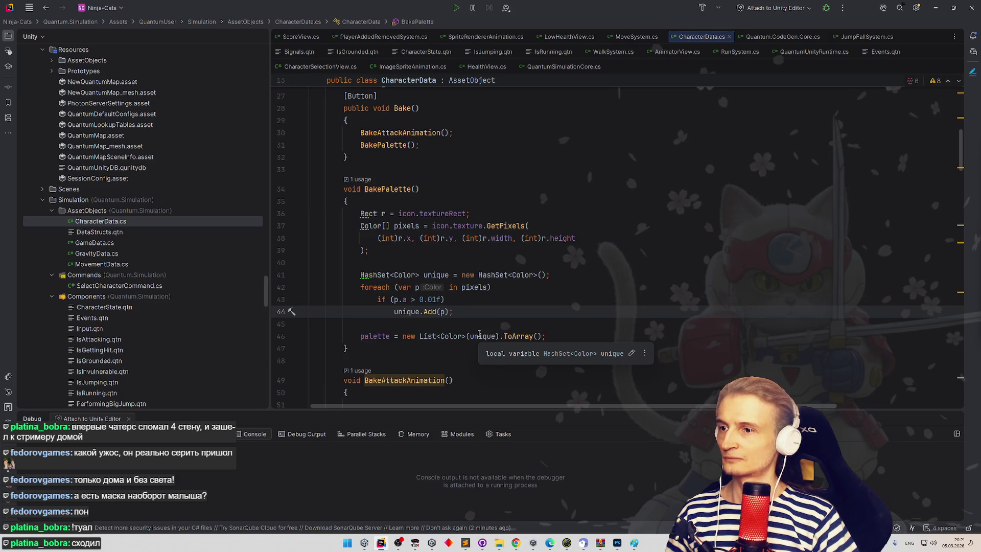
{"action": "left_click_drag", "start_coordinate": [468, 336], "coordinate": [403, 336]}
{"action": "key", "text": "BackSpace"}
{"action": "left_click", "coordinate": [432, 337]}
{"action": "key", "text": "Delete"}
{"action": "key", "text": "BackSpace"}
{"action": "left_click", "coordinate": [525, 312]}
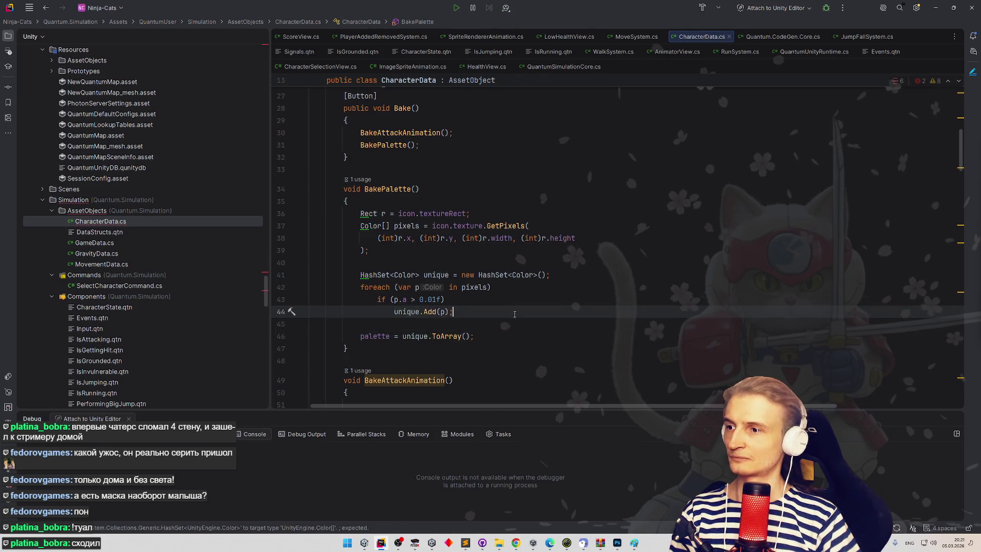
{"action": "key", "text": "Down"}
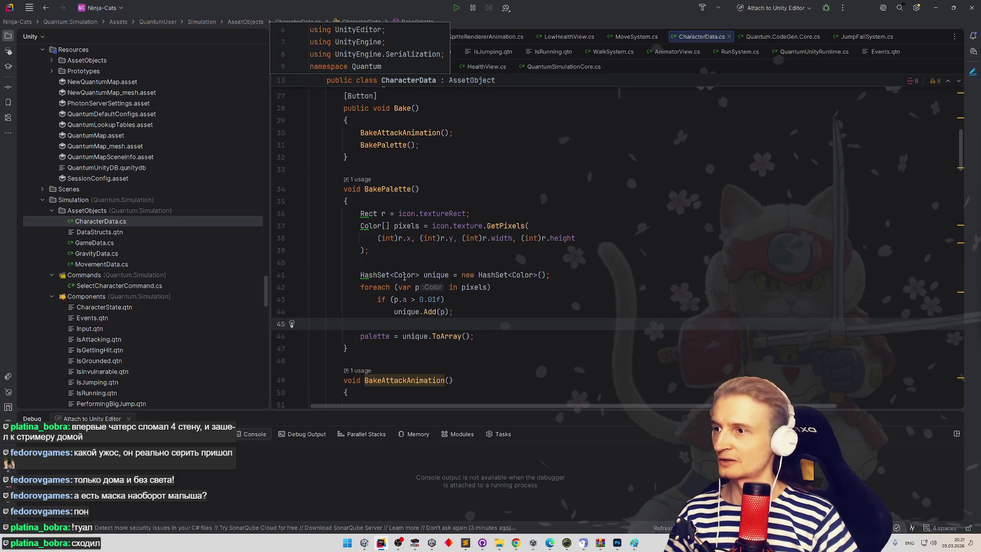
- Declare unique, pixels and r with var, then minimise Rider
{"action": "left_click", "coordinate": [361, 275]}
{"action": "key", "text": "alt+Return"}
{"action": "key", "text": "Return"}
{"action": "left_click", "coordinate": [367, 226]}
{"action": "key", "text": "alt+Return"}
{"action": "key", "text": "Return"}
{"action": "left_click", "coordinate": [366, 215]}
{"action": "key", "text": "alt+Return"}
{"action": "key", "text": "Return"}
{"action": "left_click", "coordinate": [421, 189]}
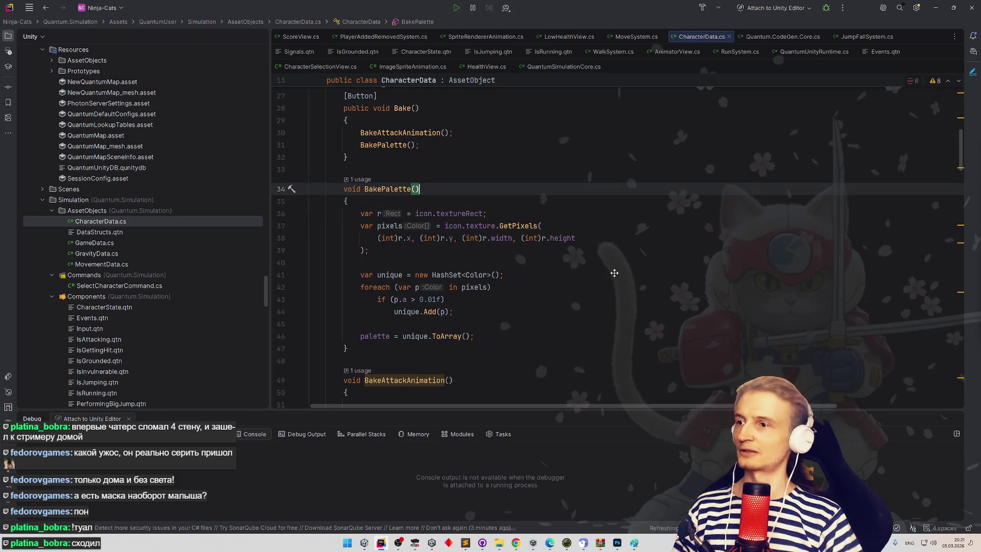
{"action": "scroll", "coordinate": [610, 287], "scroll_direction": "down", "scroll_amount": 2}
{"action": "scroll", "coordinate": [591, 277], "scroll_direction": "up", "scroll_amount": 5}
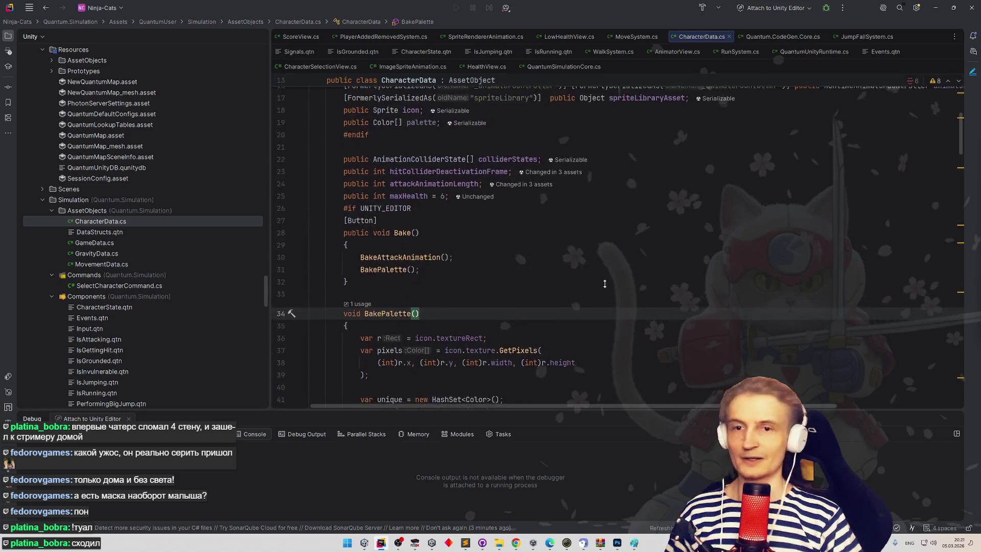
{"action": "scroll", "coordinate": [605, 284], "scroll_direction": "down", "scroll_amount": 4}
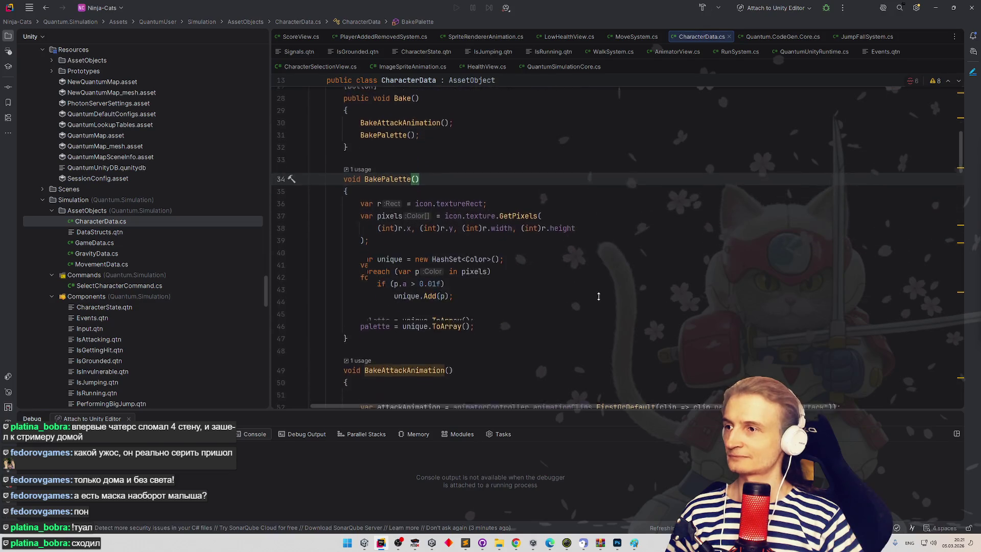
{"action": "left_click", "coordinate": [936, 8]}
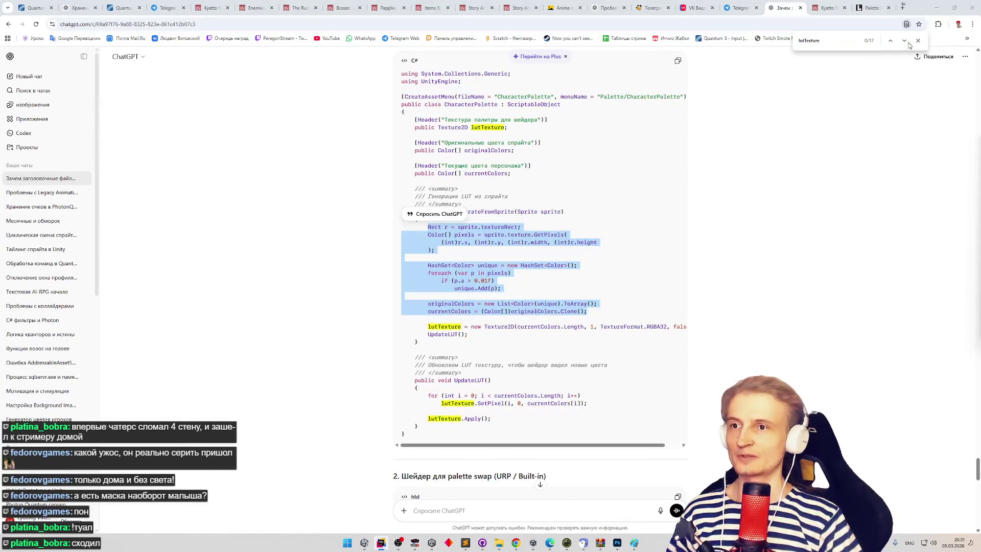
- Minimise the browser, locate Guido.png in Assets/Sprites/Characters, and open the sprite sheet
{"action": "left_click", "coordinate": [936, 14]}
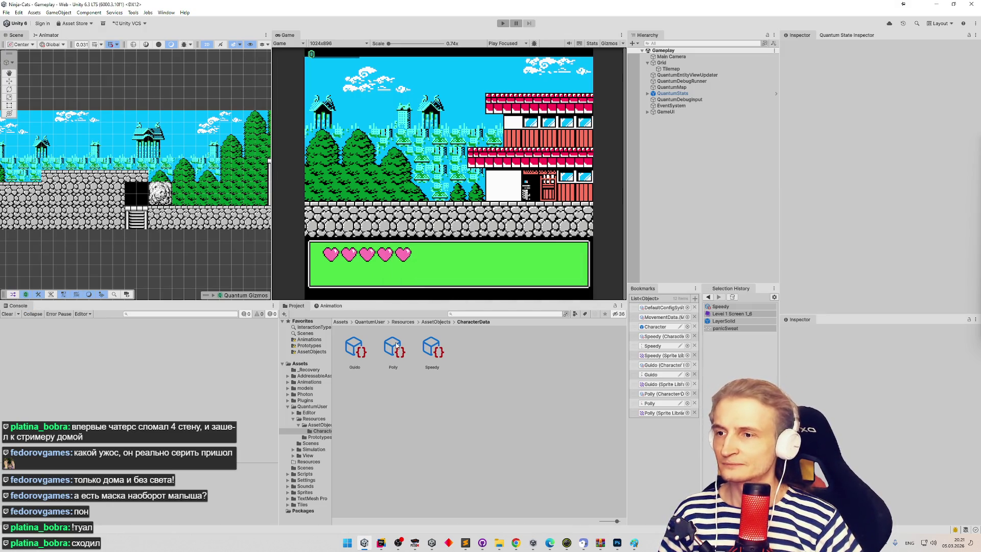
{"action": "left_click", "coordinate": [653, 365]}
{"action": "left_click", "coordinate": [654, 355]}
{"action": "left_click", "coordinate": [653, 365]}
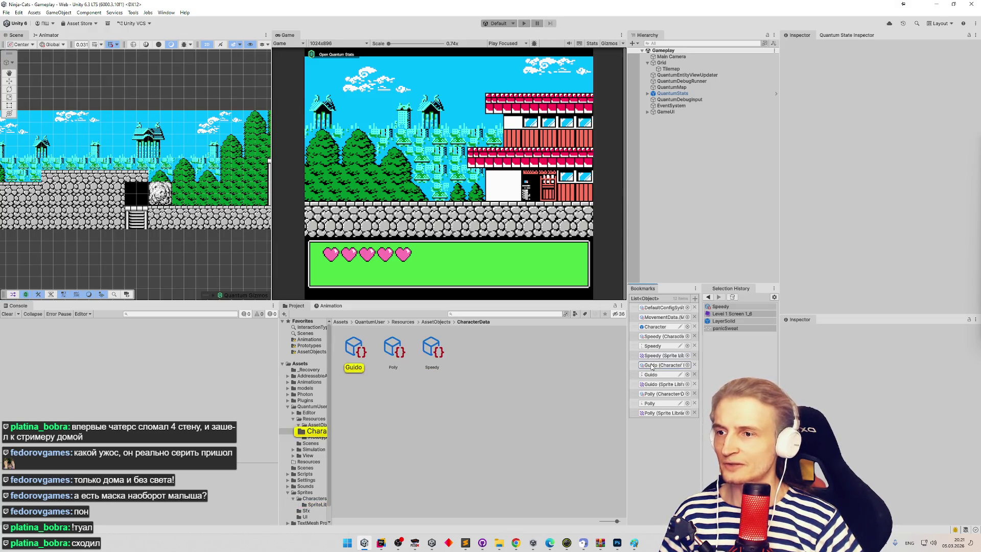
{"action": "left_click", "coordinate": [651, 376]}
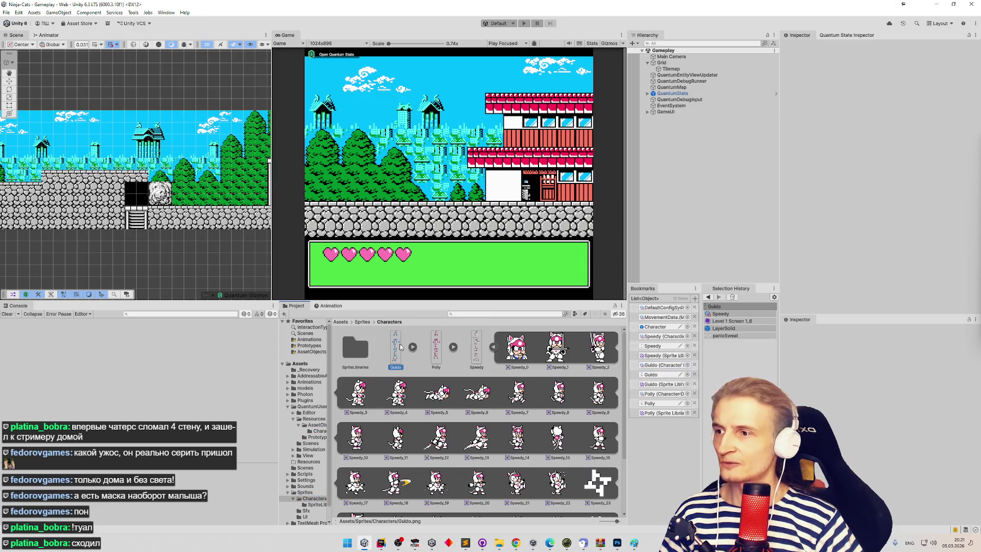
{"action": "double_click", "coordinate": [400, 345]}
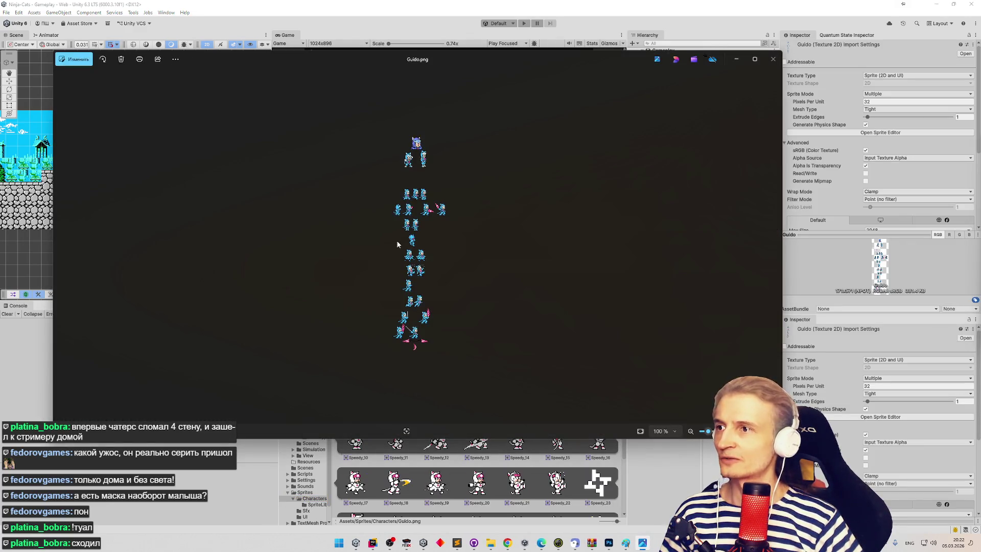
- Scroll and pan around the zoomed Guido.png sprite frames, then close the Photos window
{"action": "scroll", "coordinate": [399, 164], "scroll_direction": "up", "scroll_amount": 5}
{"action": "scroll", "coordinate": [407, 140], "scroll_direction": "up", "scroll_amount": 4}
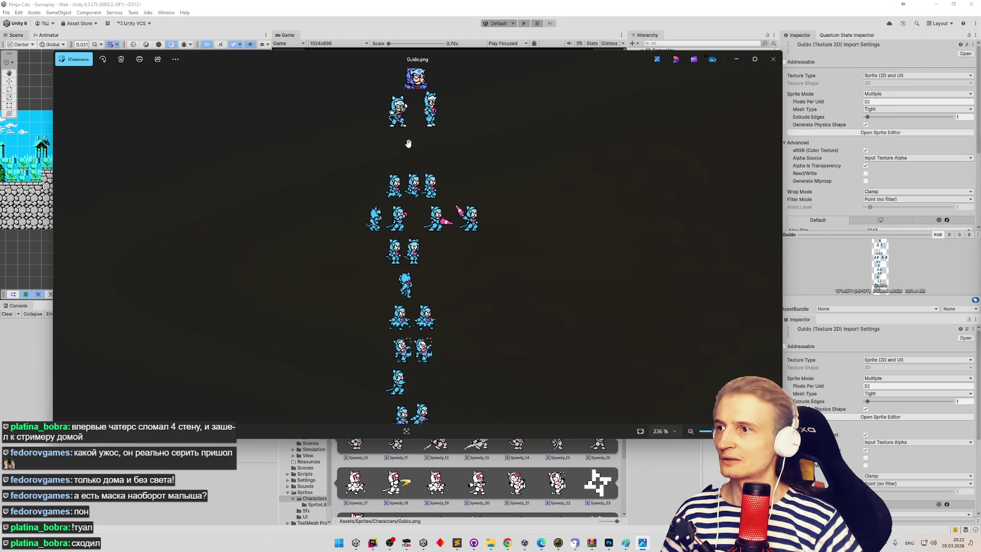
{"action": "left_click_drag", "start_coordinate": [408, 201], "coordinate": [425, 232]}
{"action": "scroll", "coordinate": [416, 209], "scroll_direction": "up", "scroll_amount": 3}
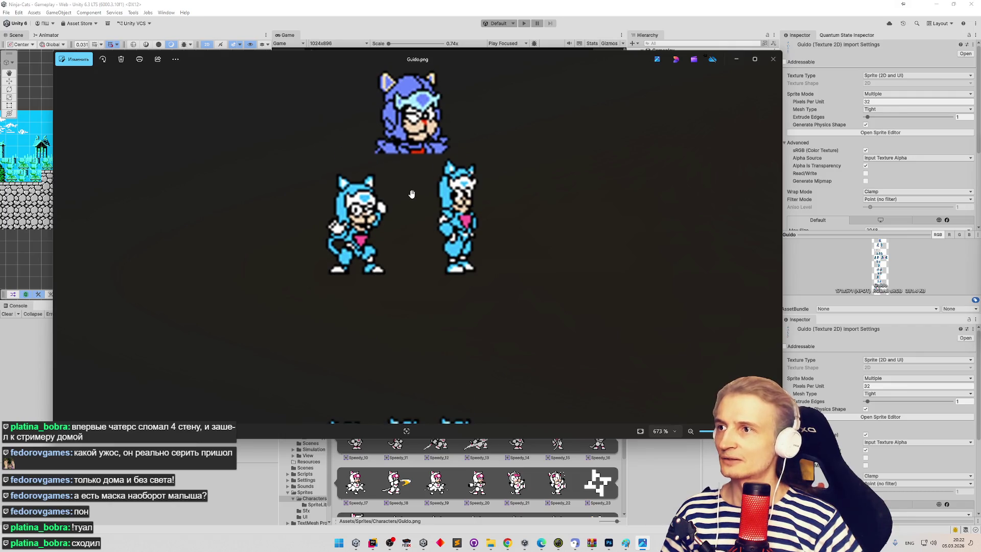
{"action": "scroll", "coordinate": [412, 194], "scroll_direction": "down", "scroll_amount": 4}
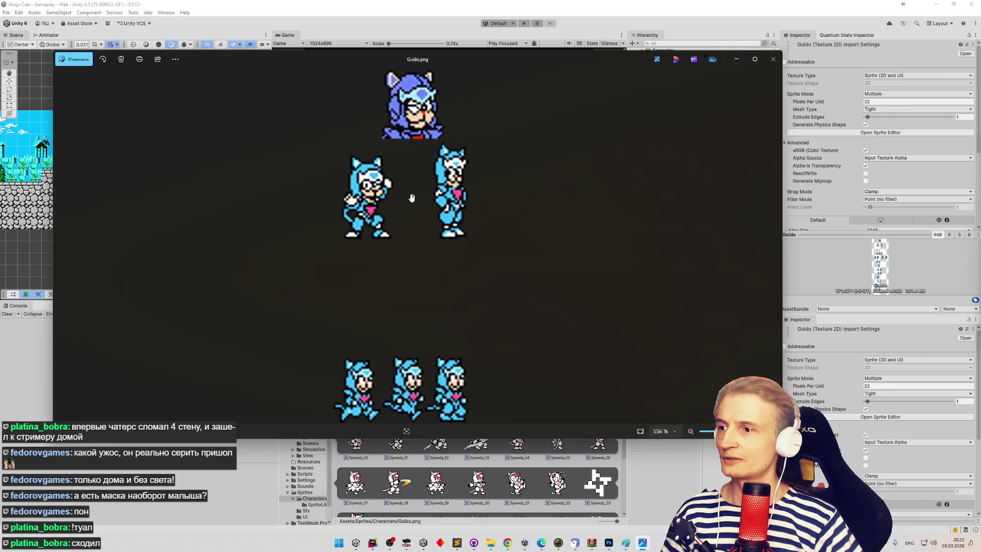
{"action": "scroll", "coordinate": [396, 224], "scroll_direction": "down", "scroll_amount": 2}
{"action": "scroll", "coordinate": [401, 250], "scroll_direction": "up", "scroll_amount": 3}
{"action": "scroll", "coordinate": [402, 245], "scroll_direction": "up", "scroll_amount": 4}
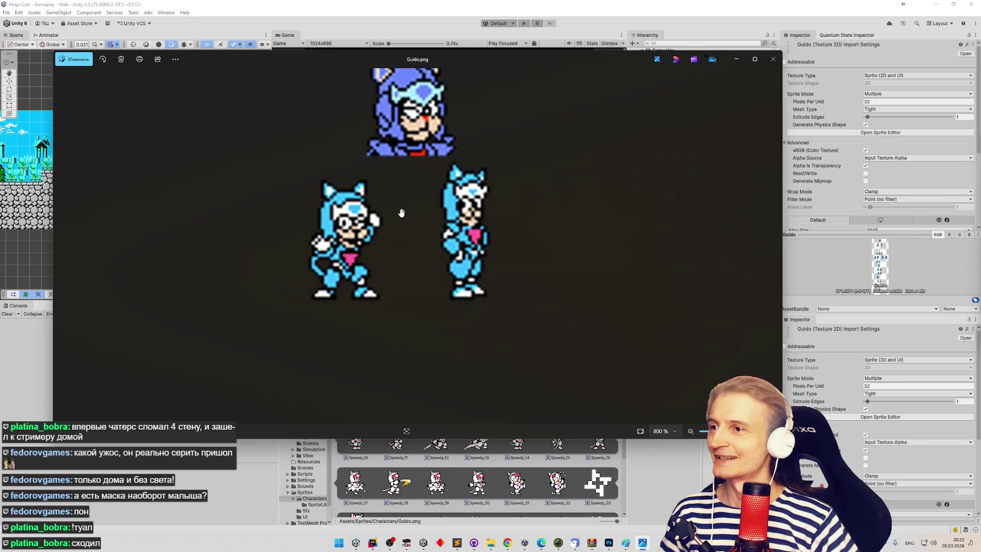
{"action": "scroll", "coordinate": [409, 230], "scroll_direction": "down", "scroll_amount": 3}
{"action": "scroll", "coordinate": [401, 214], "scroll_direction": "up", "scroll_amount": 2}
{"action": "scroll", "coordinate": [397, 224], "scroll_direction": "down", "scroll_amount": 2}
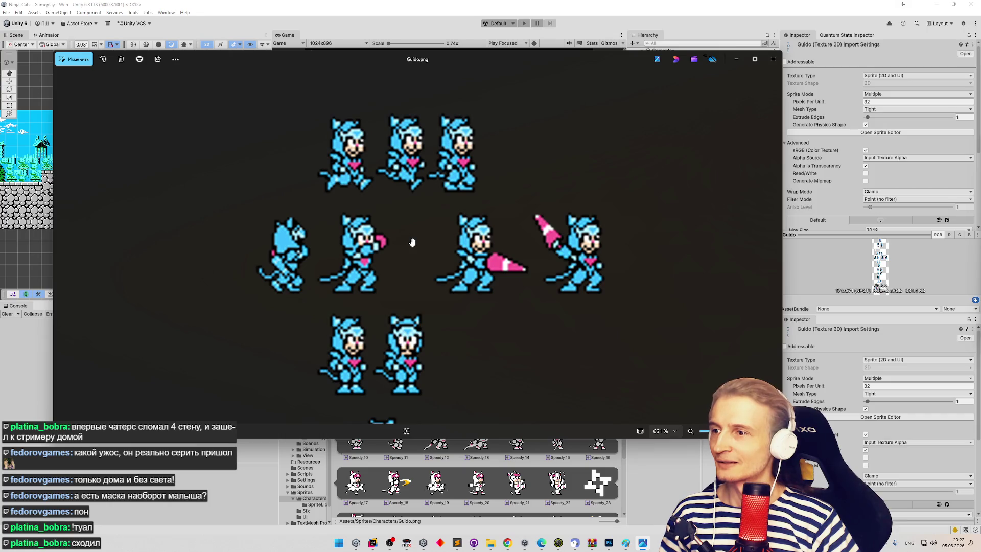
{"action": "scroll", "coordinate": [413, 242], "scroll_direction": "up", "scroll_amount": 4}
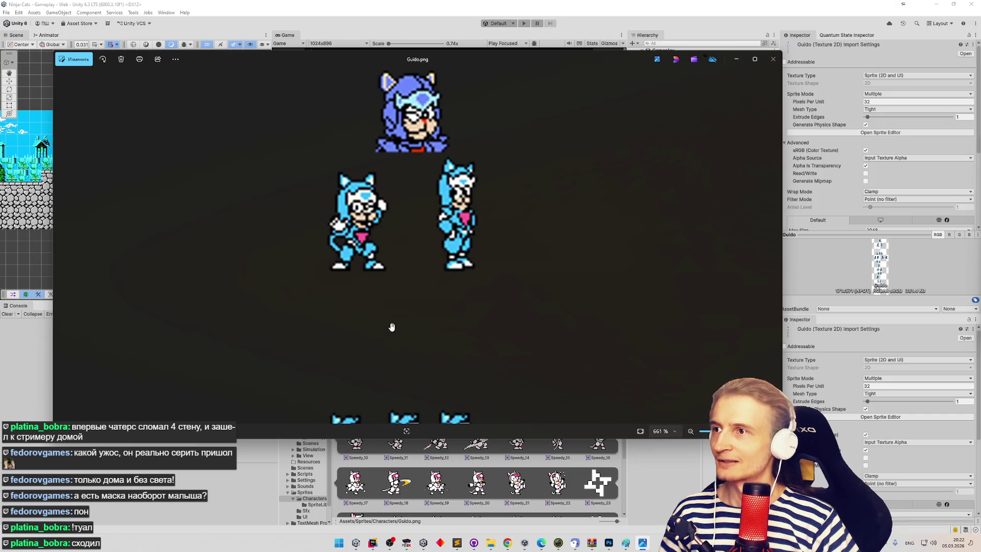
{"action": "scroll", "coordinate": [399, 337], "scroll_direction": "down", "scroll_amount": 5}
{"action": "scroll", "coordinate": [434, 110], "scroll_direction": "up", "scroll_amount": 5}
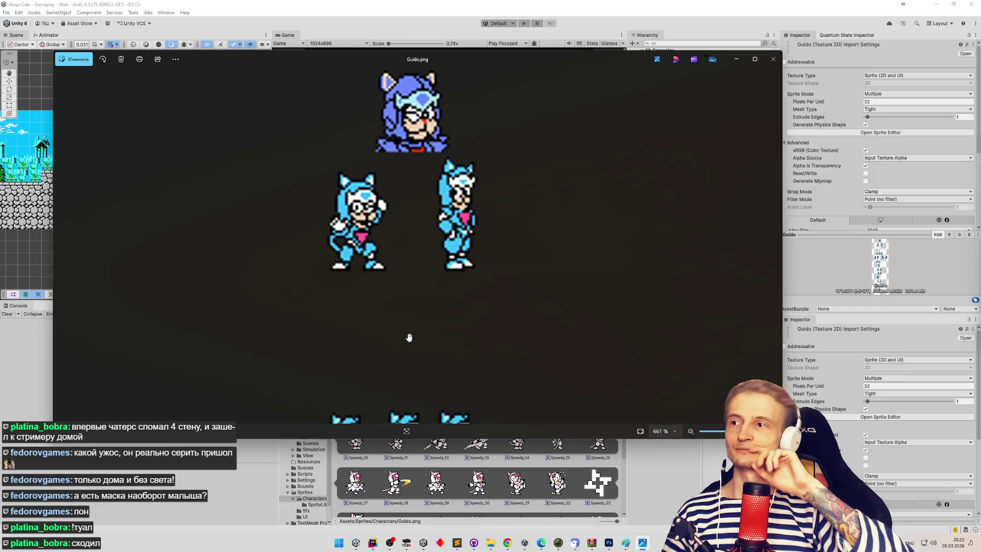
{"action": "scroll", "coordinate": [409, 336], "scroll_direction": "down", "scroll_amount": 5}
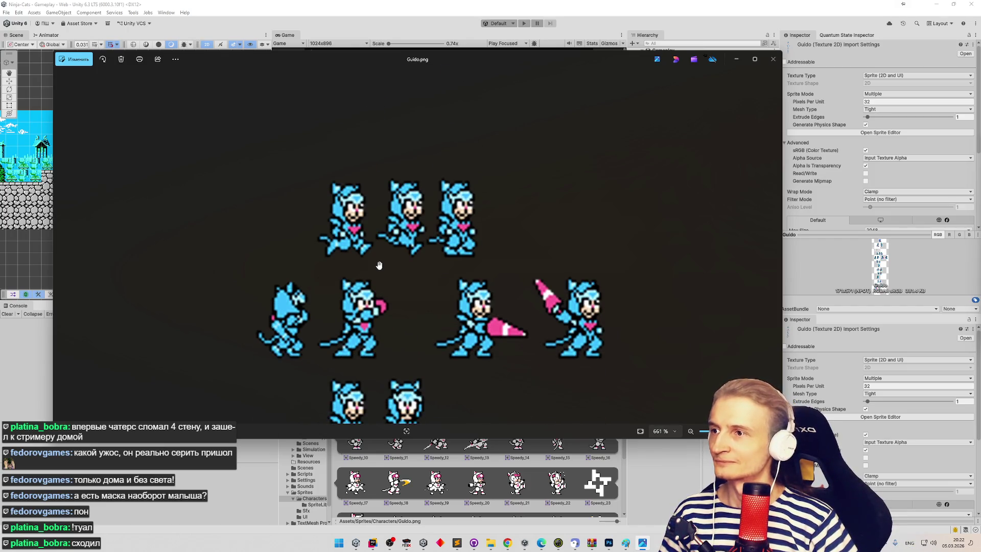
{"action": "scroll", "coordinate": [414, 408], "scroll_direction": "up", "scroll_amount": 5}
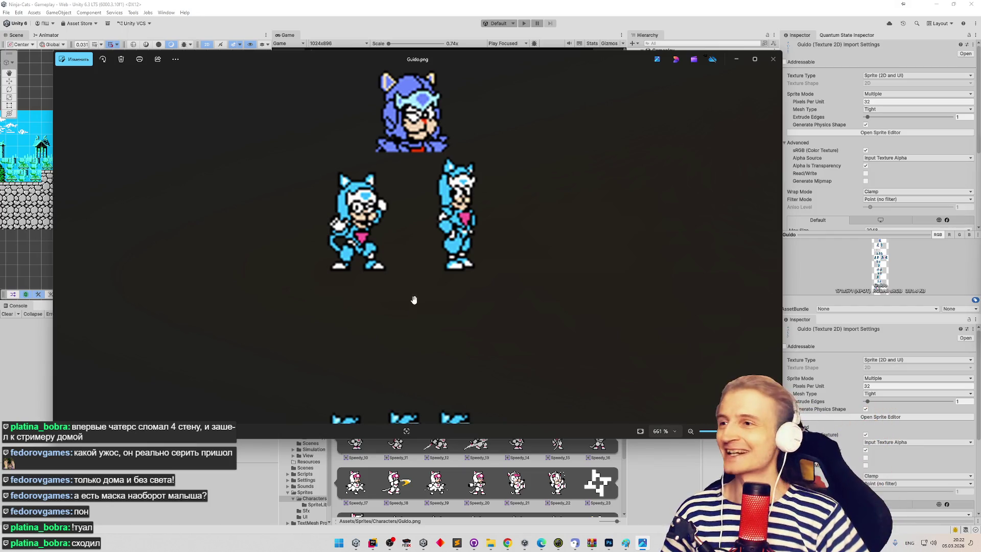
{"action": "left_click", "coordinate": [772, 59]}
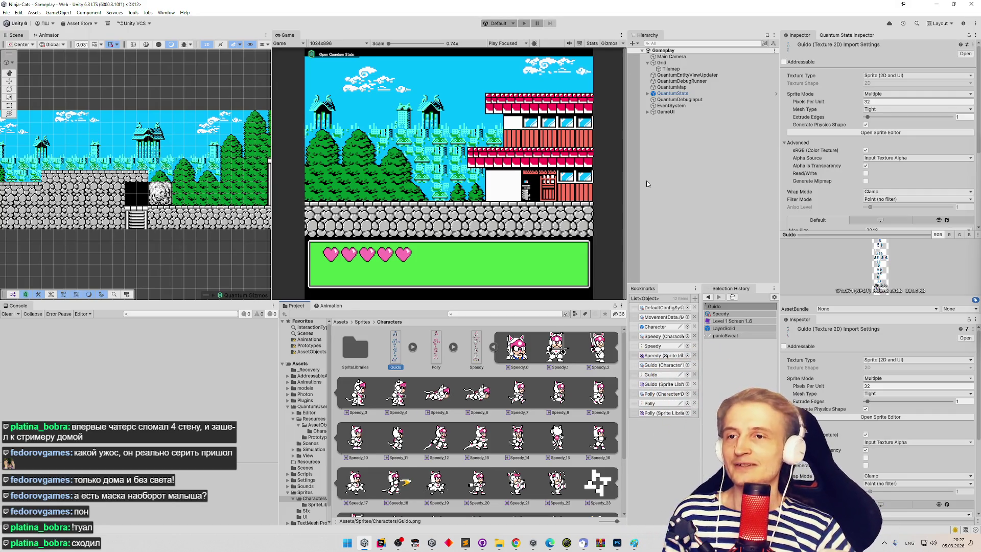
- Dismiss the OBS crash dialog from the desktop and restore the Unity editor
{"action": "left_click", "coordinate": [364, 543]}
{"action": "left_click", "coordinate": [364, 543]}
{"action": "left_click", "coordinate": [364, 542]}
{"action": "left_click_drag", "start_coordinate": [449, 248], "coordinate": [667, 309]}
{"action": "left_click", "coordinate": [768, 369]}
{"action": "left_click", "coordinate": [365, 543]}
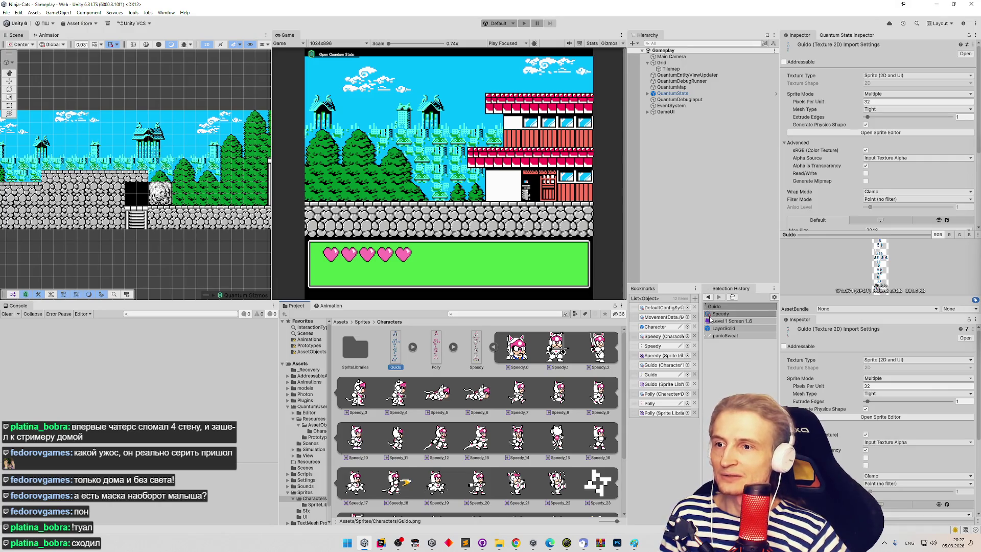
- Open the Guido CharacterData asset and bake it, triggering the GetPixels not-readable error
{"action": "left_click", "coordinate": [663, 365]}
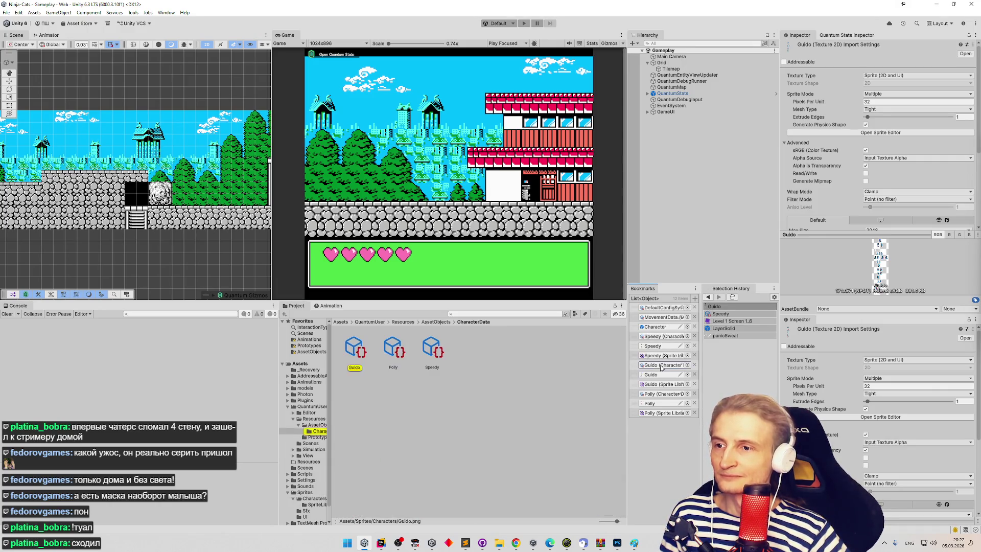
{"action": "left_click", "coordinate": [354, 352]}
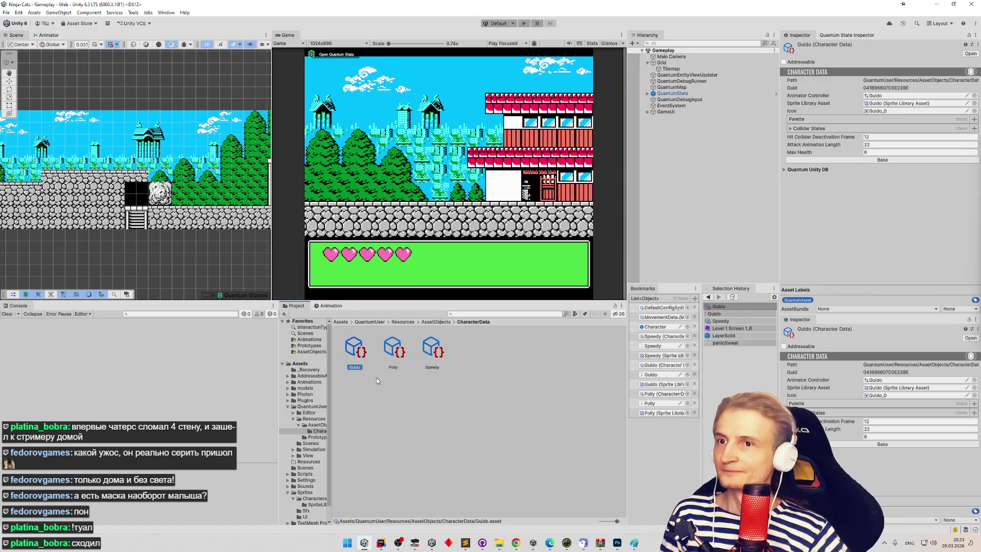
{"action": "left_click", "coordinate": [899, 160]}
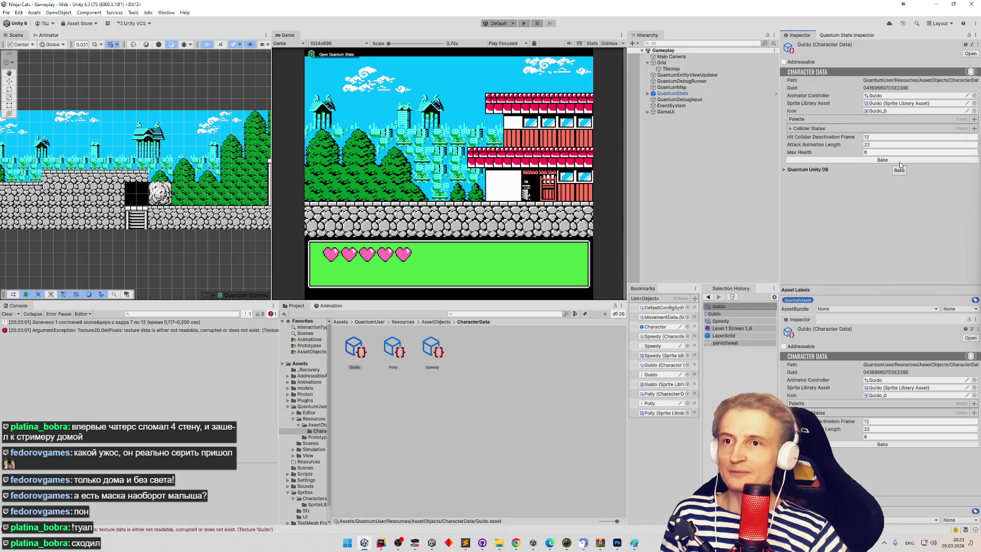
- Open the failing GetPixels call at CharacterData.cs line 37 in Rider from the console error
{"action": "double_click", "coordinate": [172, 330]}
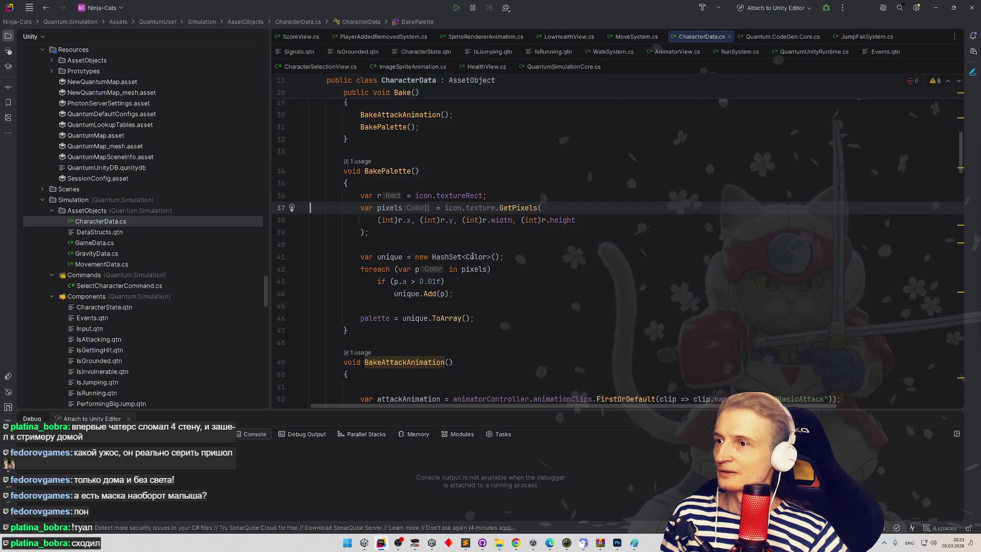
{"action": "mouse_move", "coordinate": [449, 209]}
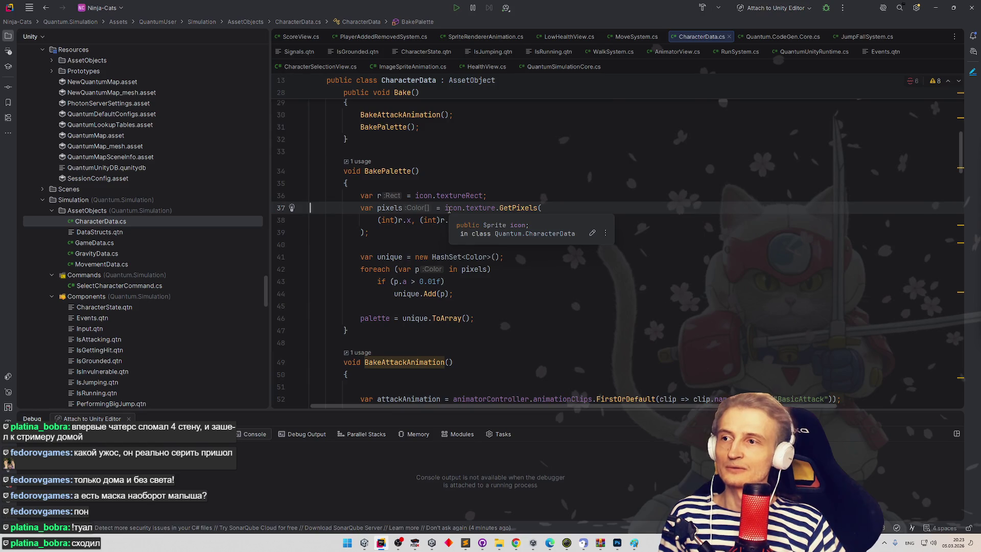
{"action": "key", "text": "alt+Tab"}
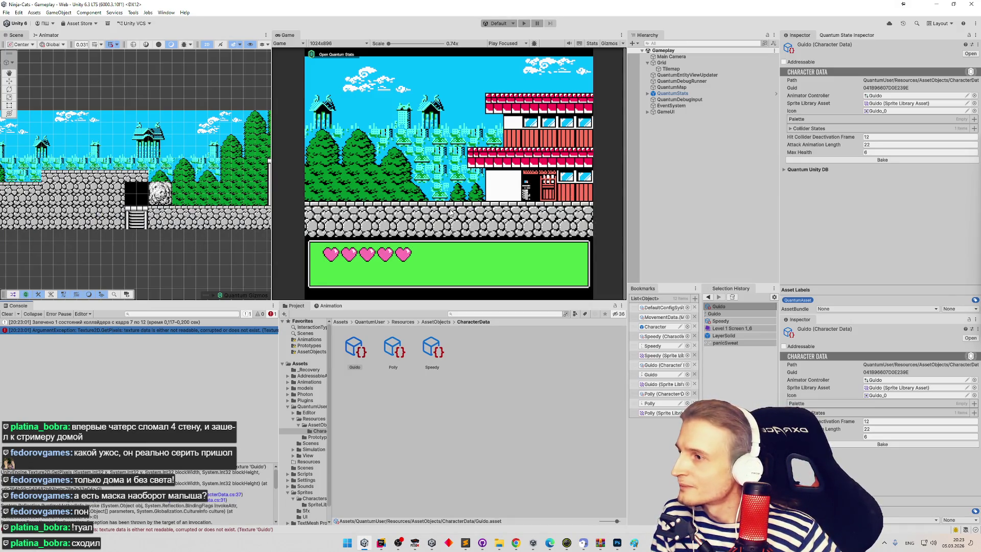
{"action": "key", "text": "alt+Tab"}
- Read through BakePalette, then return to Unity and widen the console area
{"action": "scroll", "coordinate": [497, 267], "scroll_direction": "up", "scroll_amount": 10}
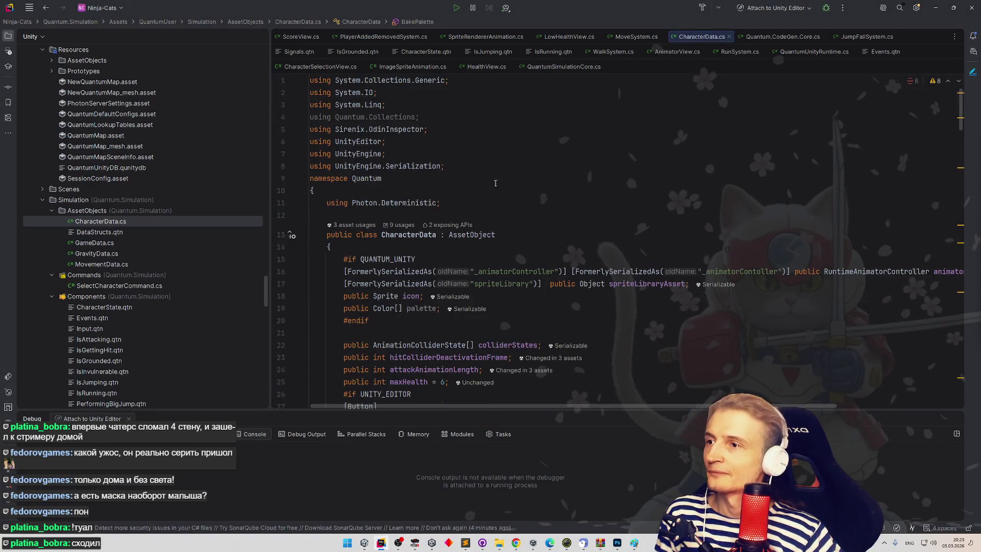
{"action": "scroll", "coordinate": [505, 226], "scroll_direction": "down", "scroll_amount": 2}
{"action": "scroll", "coordinate": [505, 225], "scroll_direction": "down", "scroll_amount": 2}
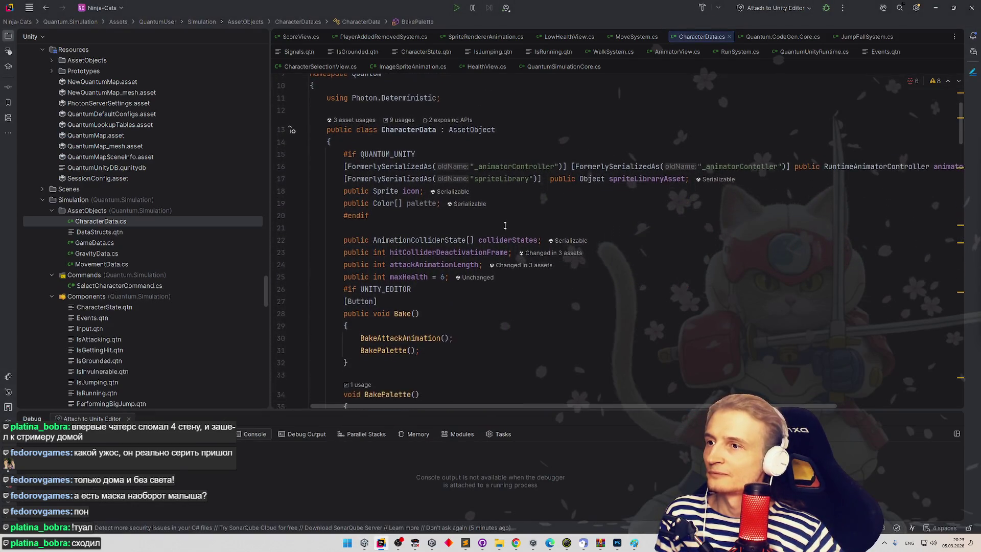
{"action": "scroll", "coordinate": [504, 263], "scroll_direction": "down", "scroll_amount": 6}
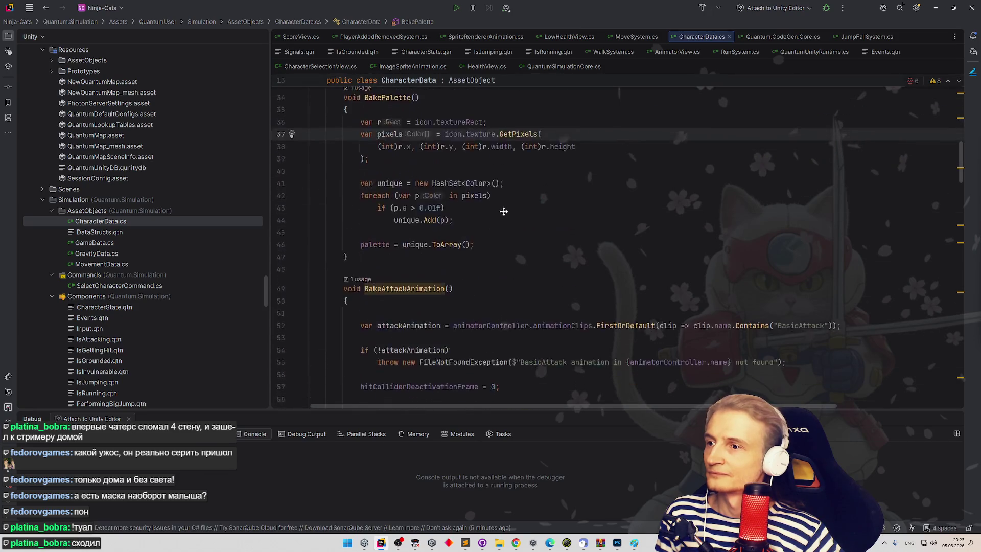
{"action": "mouse_move", "coordinate": [509, 175]}
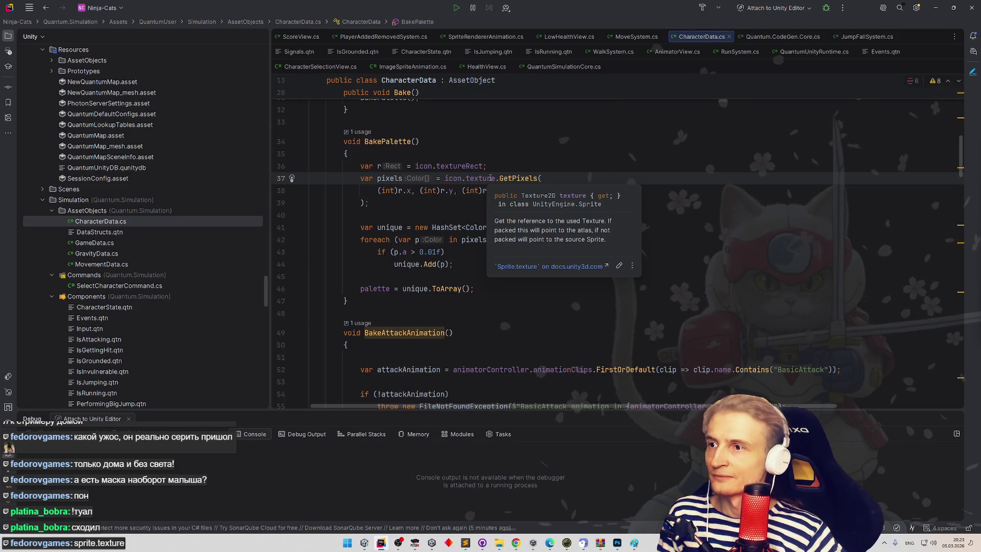
{"action": "key", "text": "alt+Tab"}
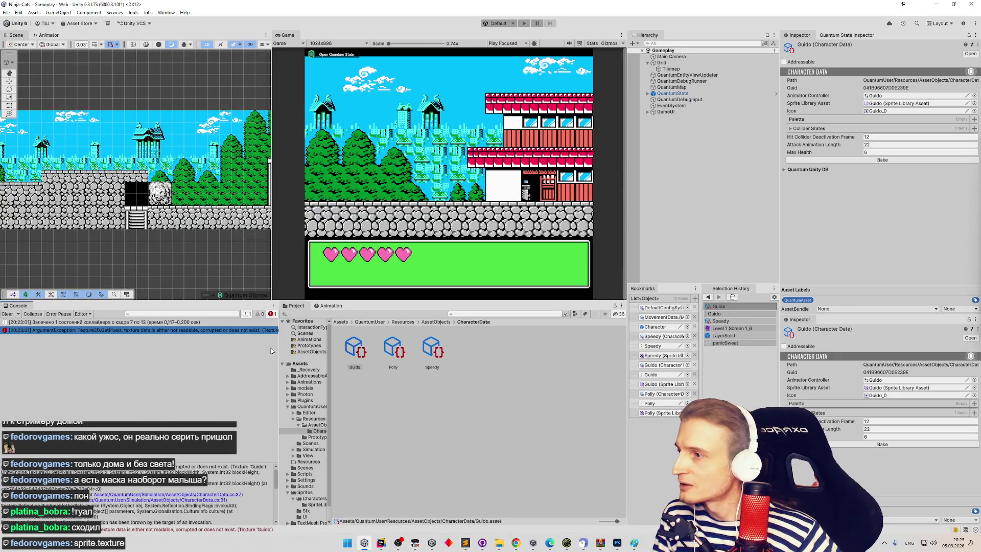
{"action": "left_click_drag", "start_coordinate": [278, 345], "coordinate": [342, 353]}
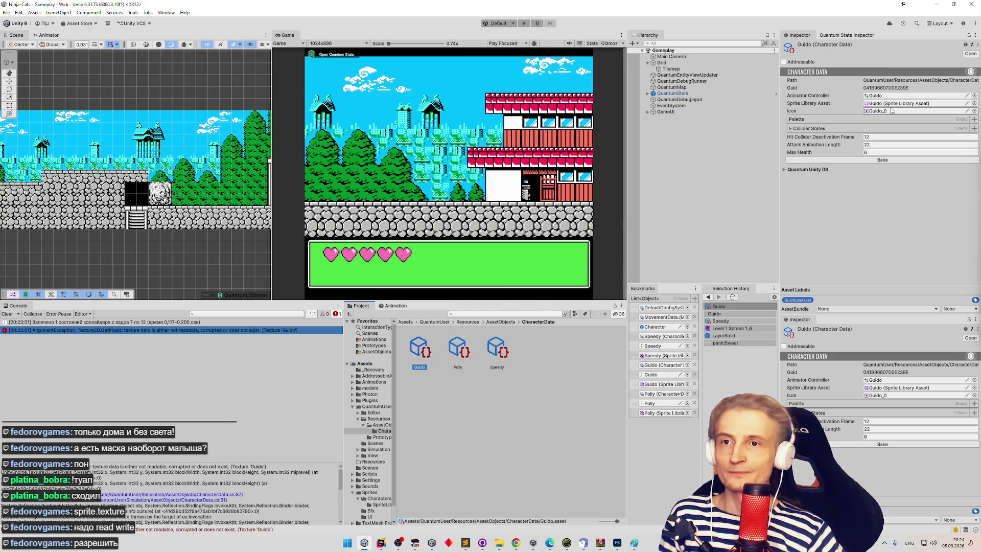
- Trace the character data's referenced sprites to the Guido texture and select it
{"action": "left_click", "coordinate": [885, 112]}
{"action": "left_click", "coordinate": [885, 104]}
{"action": "left_click", "coordinate": [885, 111]}
{"action": "left_click", "coordinate": [885, 96]}
{"action": "left_click", "coordinate": [885, 111]}
{"action": "left_click", "coordinate": [463, 361]}
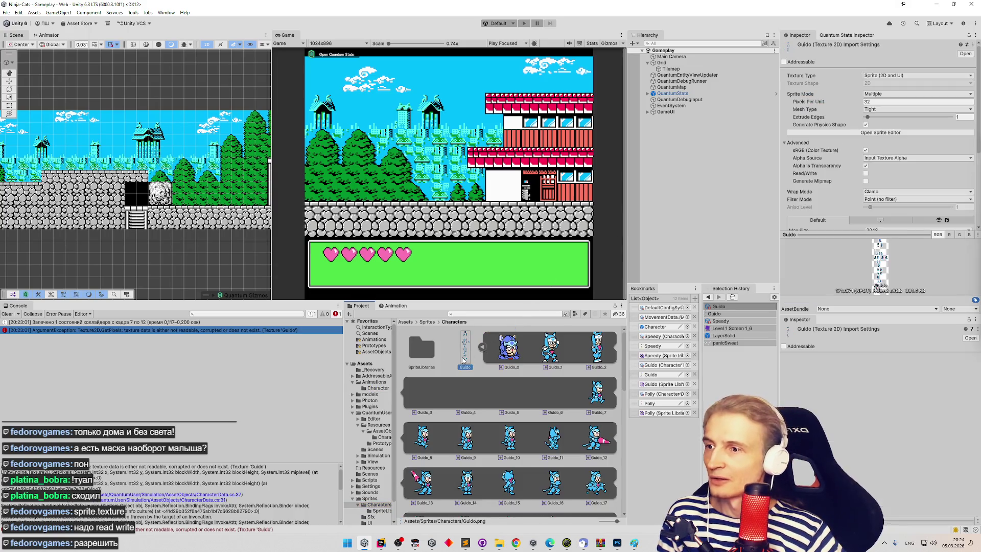
{"action": "scroll", "coordinate": [858, 188], "scroll_direction": "down", "scroll_amount": 1}
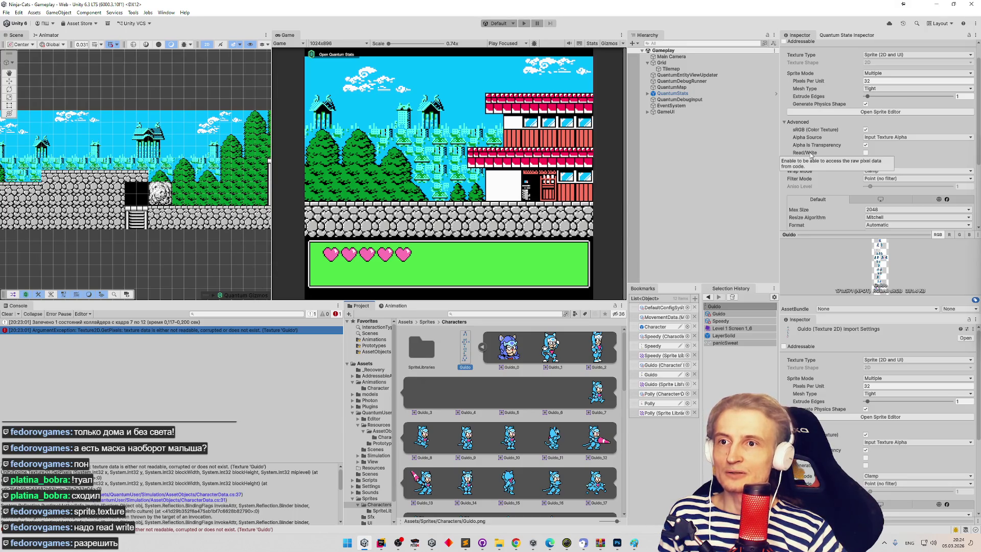
{"action": "left_click", "coordinate": [483, 348]}
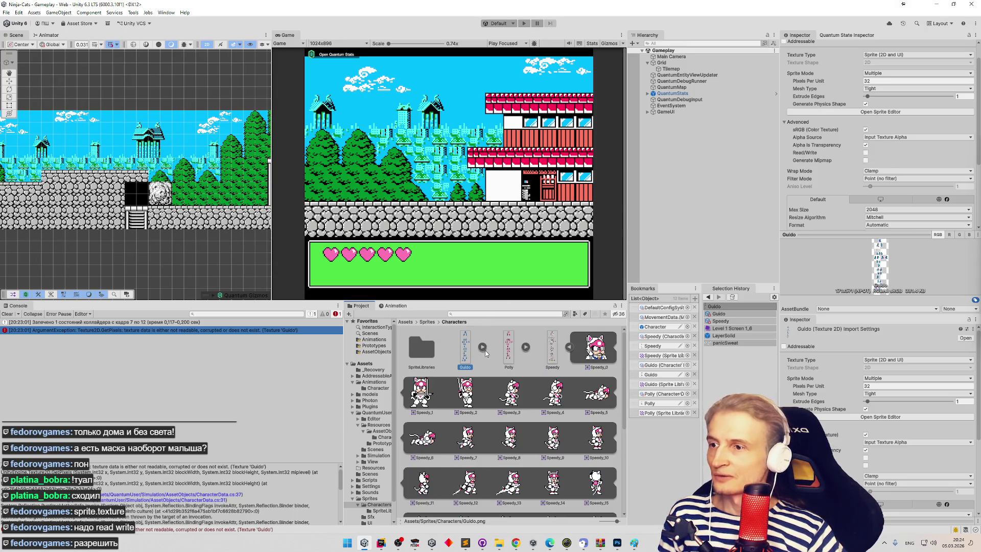
- Add Polly and Speedy to the selection, enable Read/Write and apply the import settings
{"action": "left_click", "coordinate": [509, 350], "text": "ctrl"}
{"action": "left_click", "coordinate": [552, 350], "text": "ctrl"}
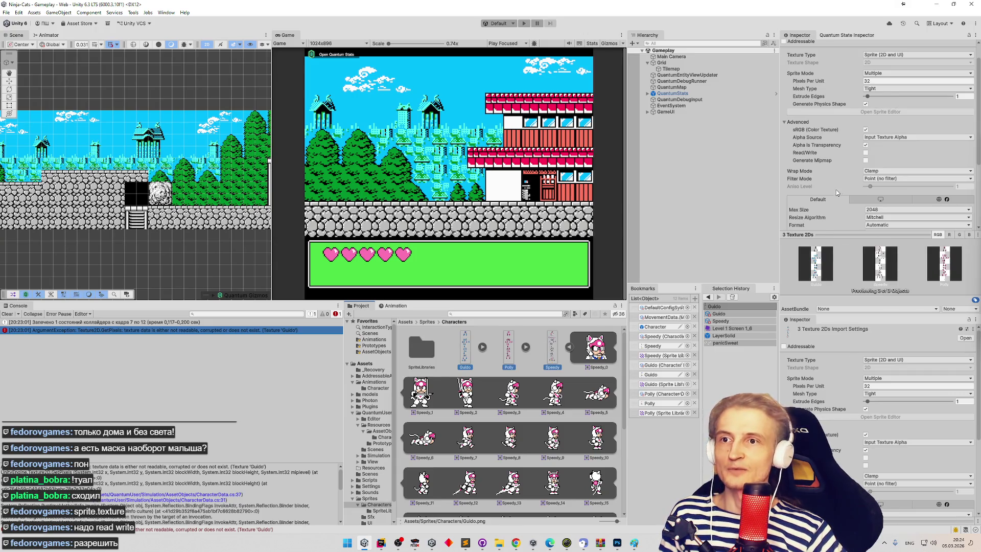
{"action": "left_click", "coordinate": [865, 153]}
{"action": "scroll", "coordinate": [920, 154], "scroll_direction": "down", "scroll_amount": 4}
{"action": "left_click", "coordinate": [963, 149]}
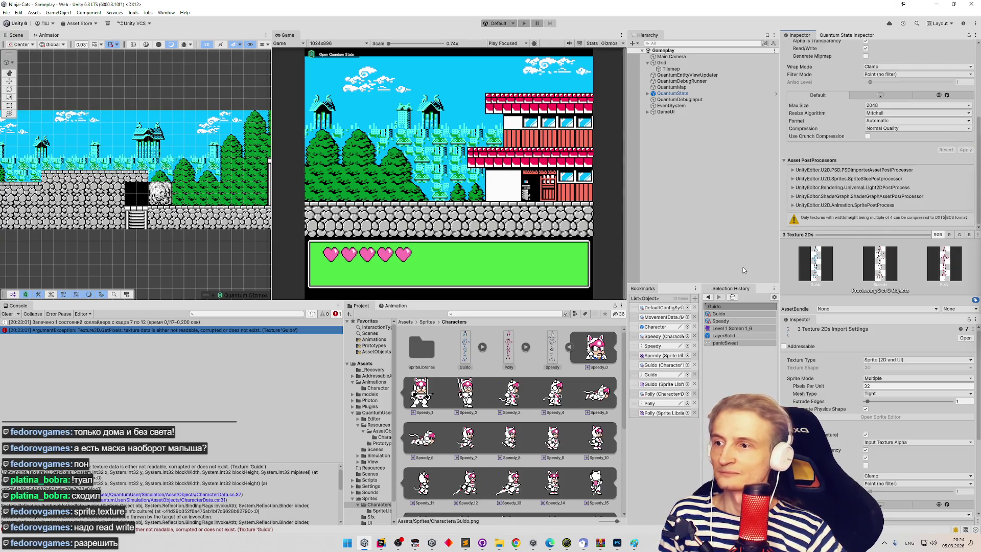
{"action": "scroll", "coordinate": [960, 168], "scroll_direction": "up", "scroll_amount": 2}
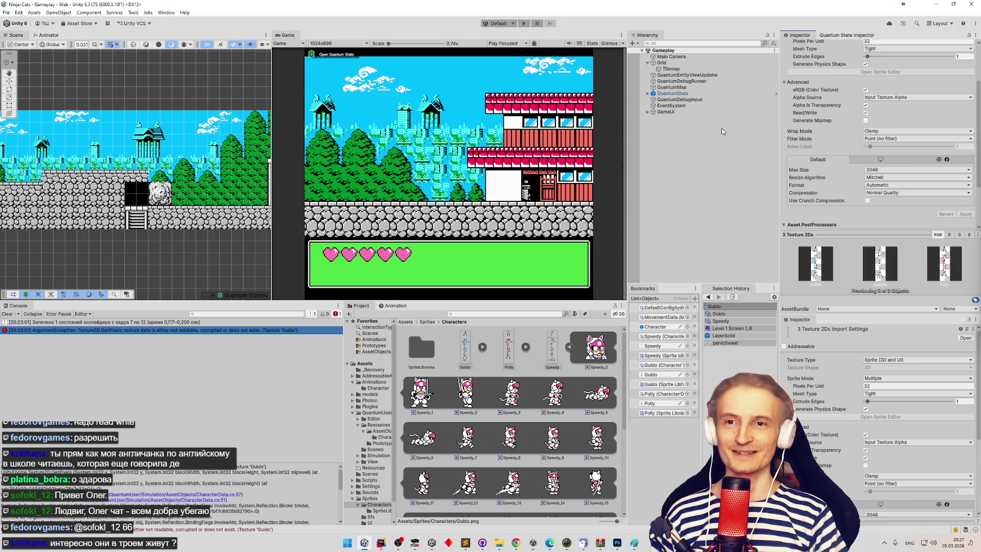
- Clear the console and re-bake the Guido character data palette
{"action": "scroll", "coordinate": [807, 145], "scroll_direction": "down", "scroll_amount": 3}
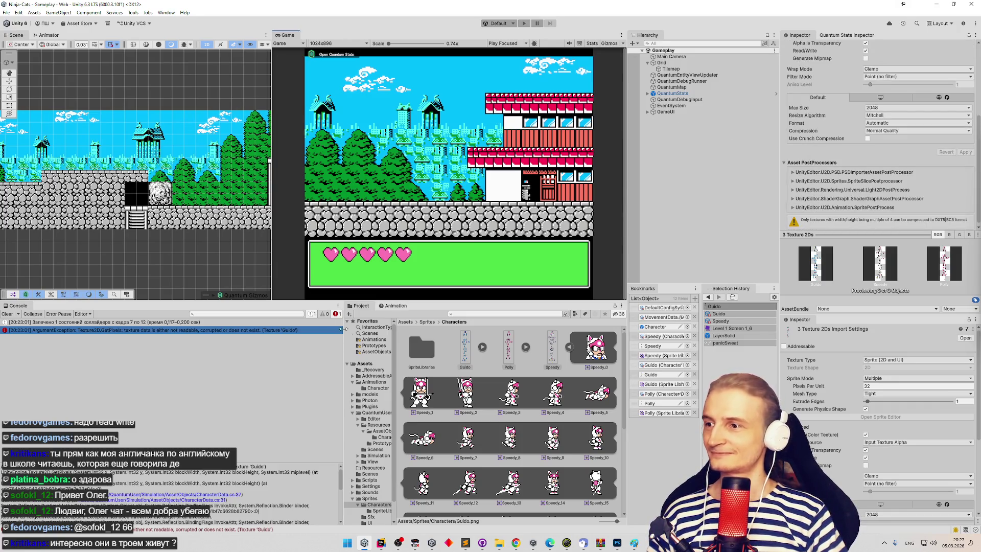
{"action": "left_click", "coordinate": [7, 313]}
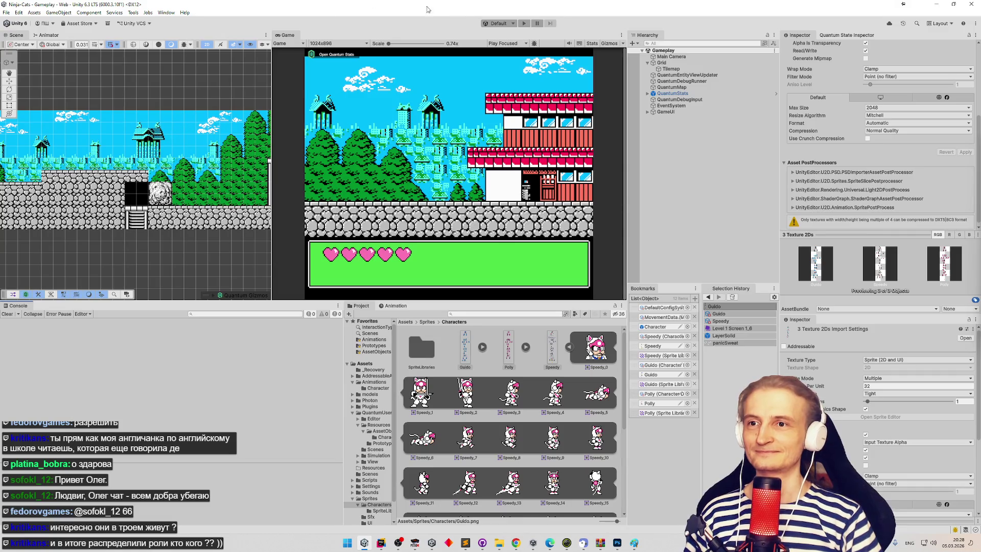
{"action": "scroll", "coordinate": [812, 148], "scroll_direction": "up", "scroll_amount": 4}
{"action": "scroll", "coordinate": [812, 147], "scroll_direction": "up", "scroll_amount": 1}
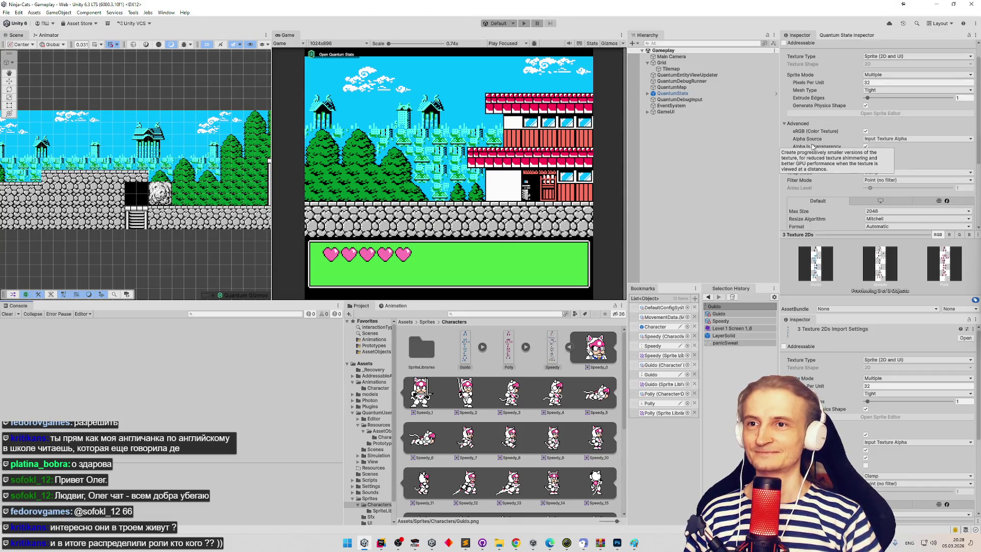
{"action": "scroll", "coordinate": [812, 147], "scroll_direction": "up", "scroll_amount": 1}
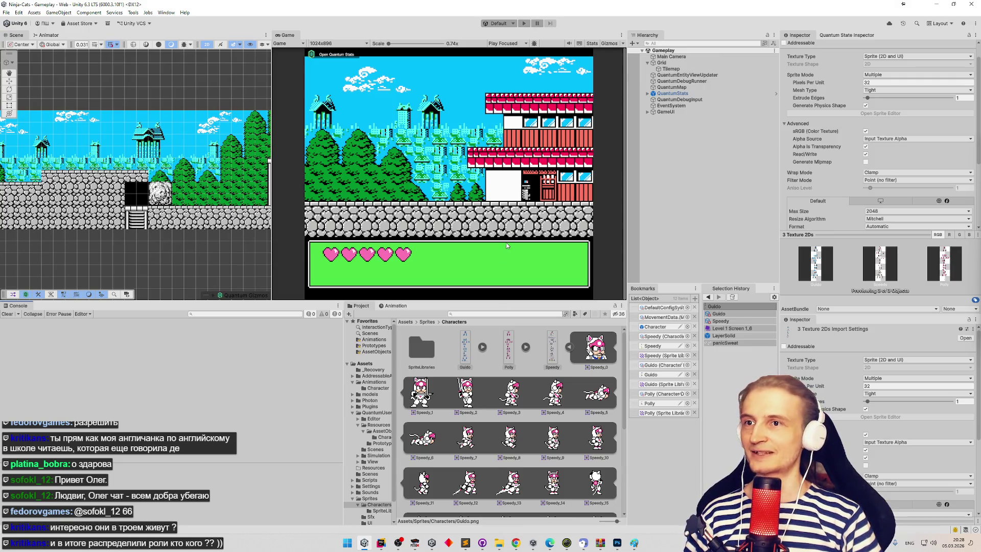
{"action": "left_click", "coordinate": [718, 313]}
{"action": "left_click", "coordinate": [869, 160]}
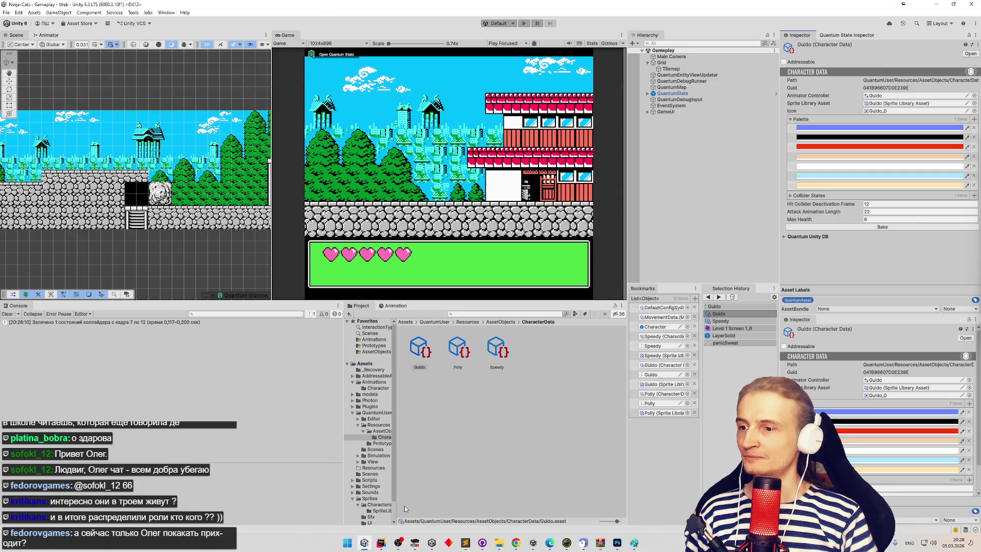
- Move the Photoshop window aside and ping Guido's icon sprite Guido_0 in the Project window
{"action": "left_click", "coordinate": [618, 542]}
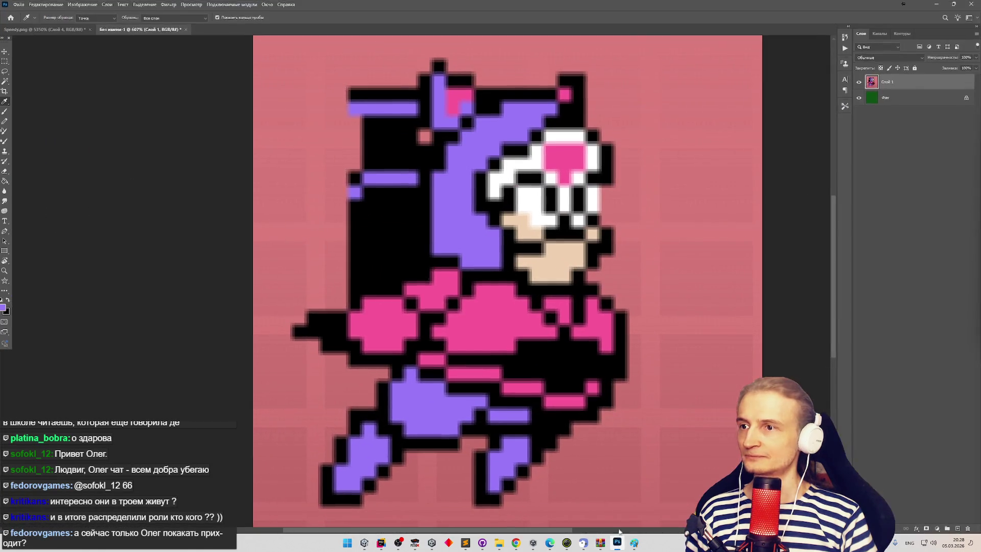
{"action": "left_click_drag", "start_coordinate": [673, 3], "coordinate": [667, 98]}
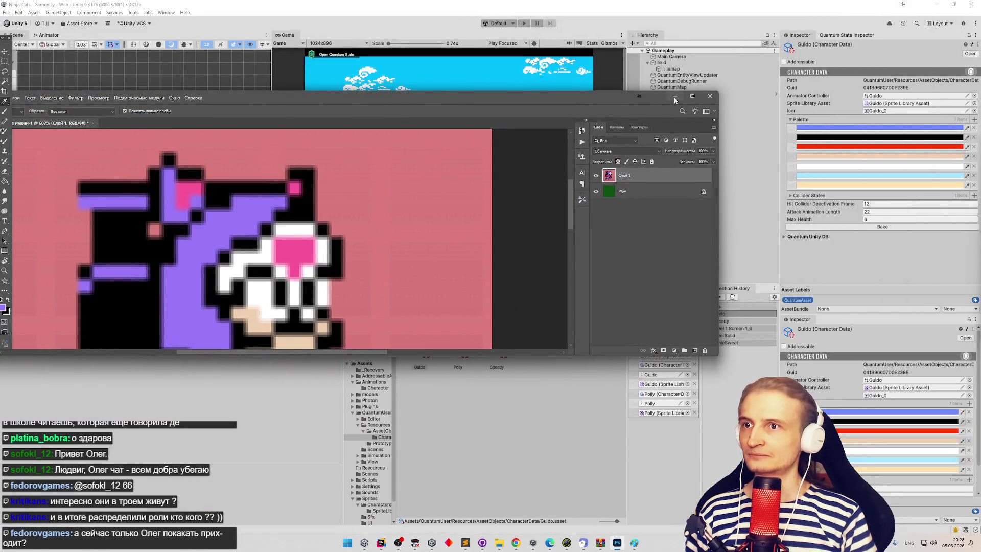
{"action": "left_click", "coordinate": [908, 104]}
{"action": "left_click", "coordinate": [894, 111]}
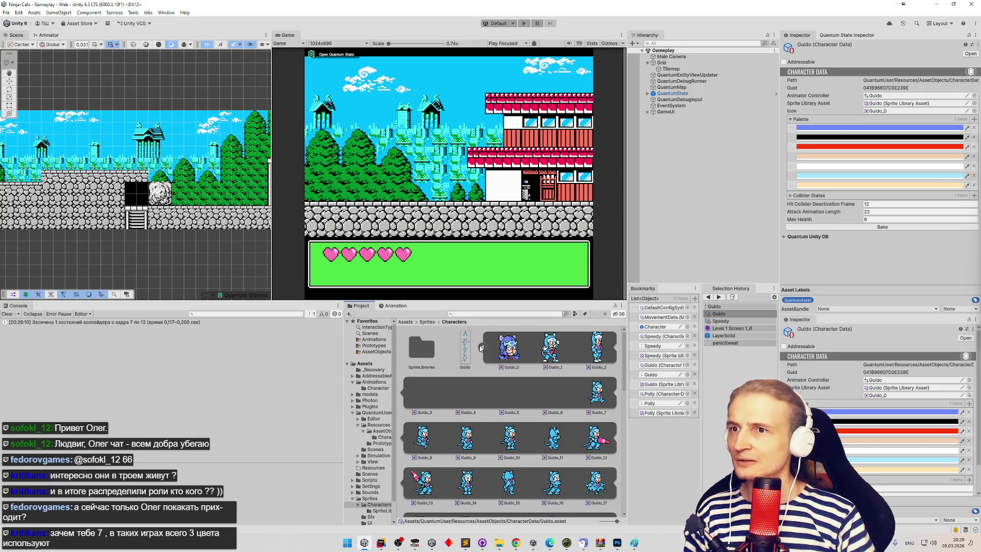
{"action": "mouse_move", "coordinate": [623, 365]}
{"action": "left_mouse_down"}
{"action": "mouse_move", "coordinate": [621, 462]}
{"action": "mouse_move", "coordinate": [621, 344]}
{"action": "left_mouse_up"}
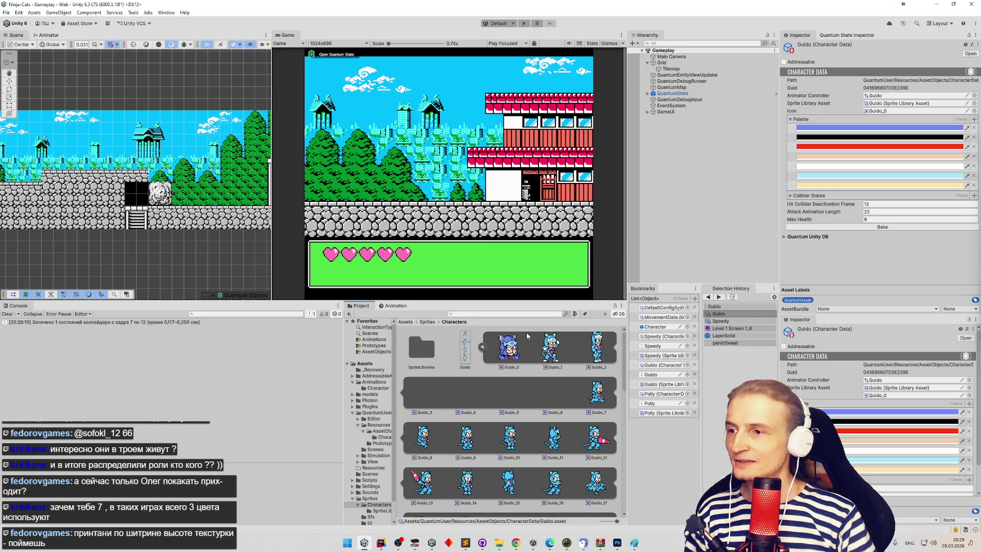
- Inspect the Guido_0 sprite frame's details, then bring up the FCEUX emulator
{"action": "scroll", "coordinate": [626, 358], "scroll_direction": "down", "scroll_amount": 1}
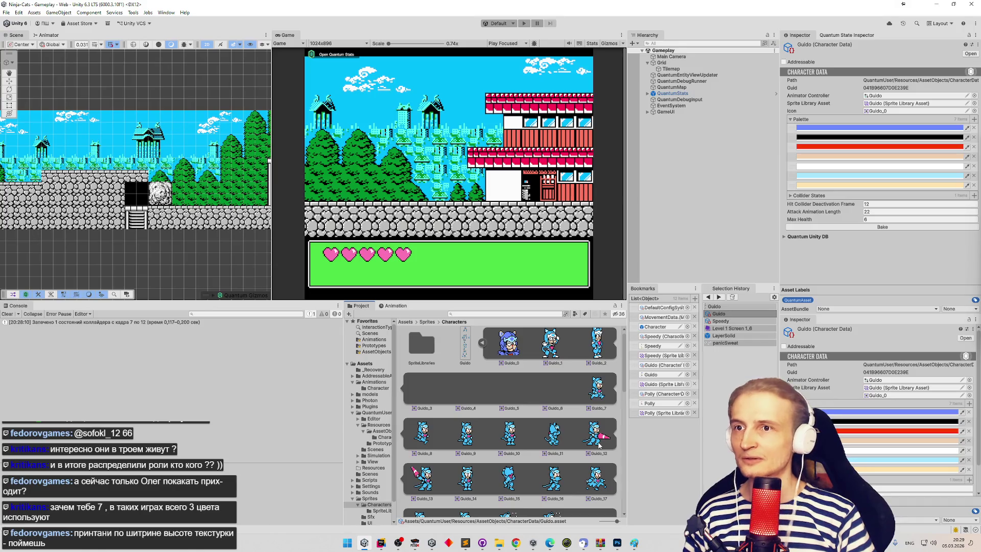
{"action": "left_click", "coordinate": [518, 350]}
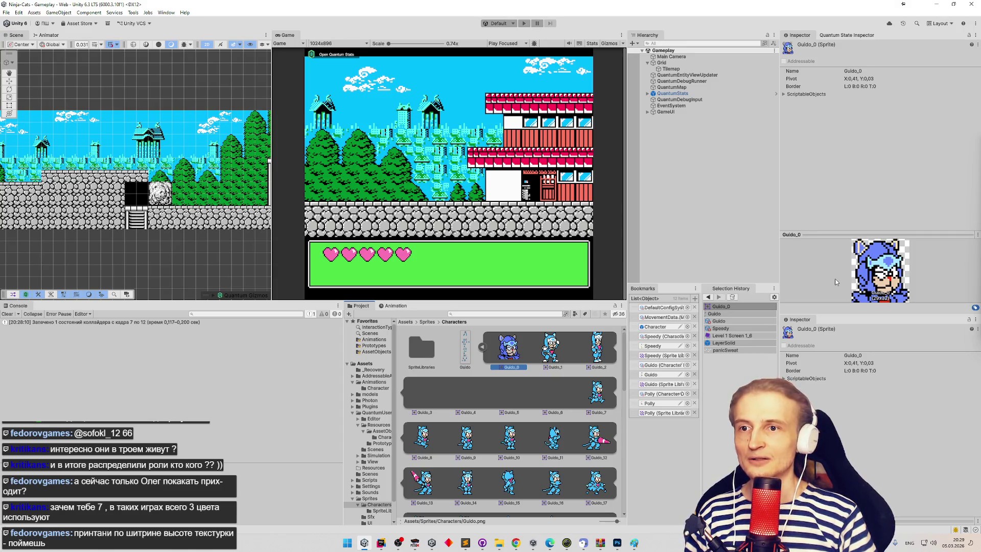
{"action": "left_click", "coordinate": [414, 543]}
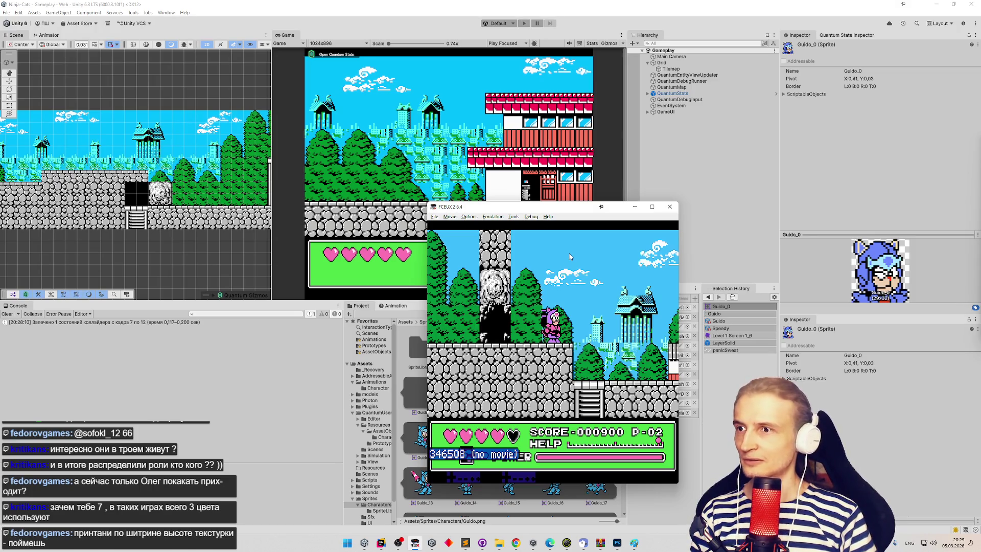
- Reset Samurai Pizza Cats and fast-forward to the Choose your Samurai! screen
{"action": "key", "text": "ctrl+r"}
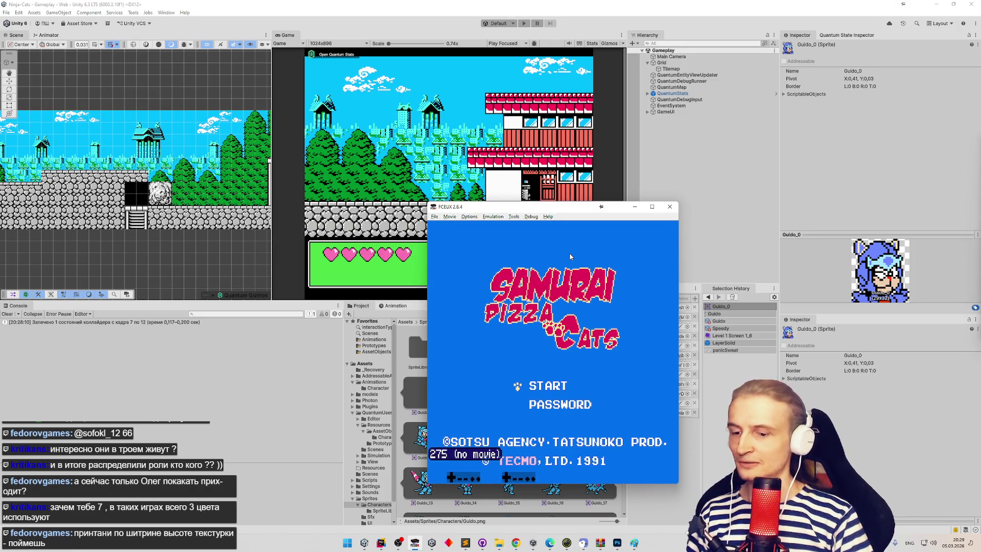
{"action": "key", "text": "4"}
{"action": "key", "text": "minus"}
{"action": "key", "text": "minus"}
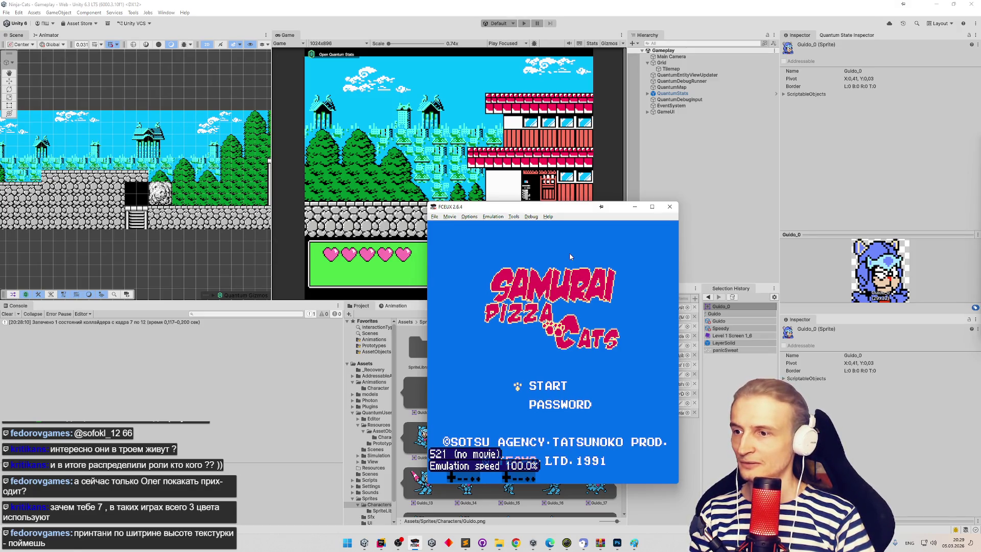
{"action": "key", "text": "Return"}
{"action": "key", "text": "Return"}
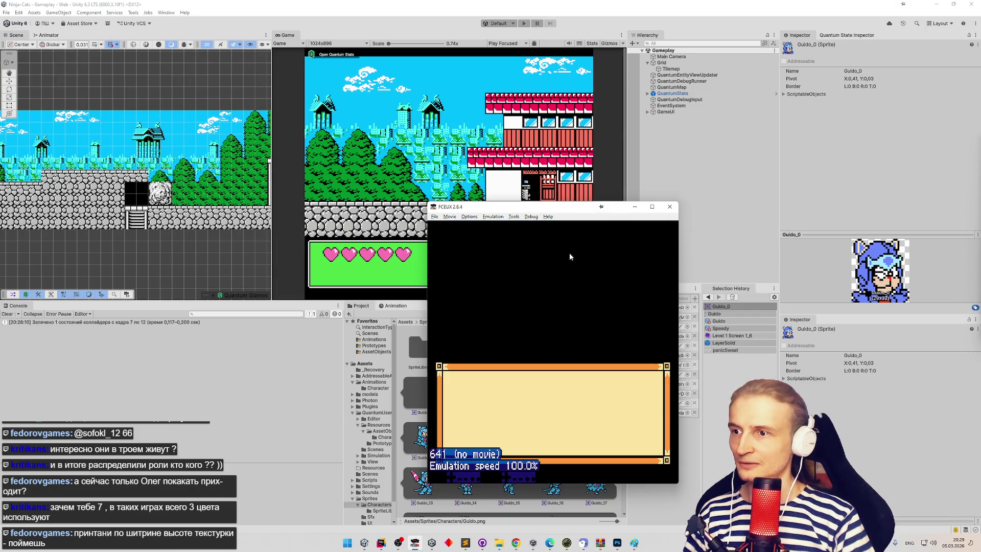
- Cycle the selection between Speedy and Guido, end on Polly, and close the emulator
{"action": "key", "text": "Right"}
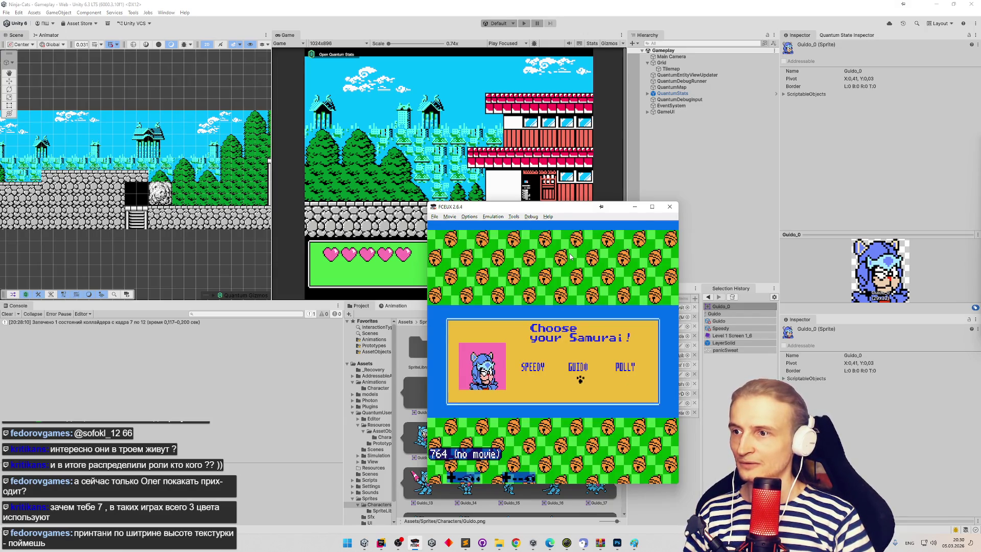
{"action": "key", "text": "Left"}
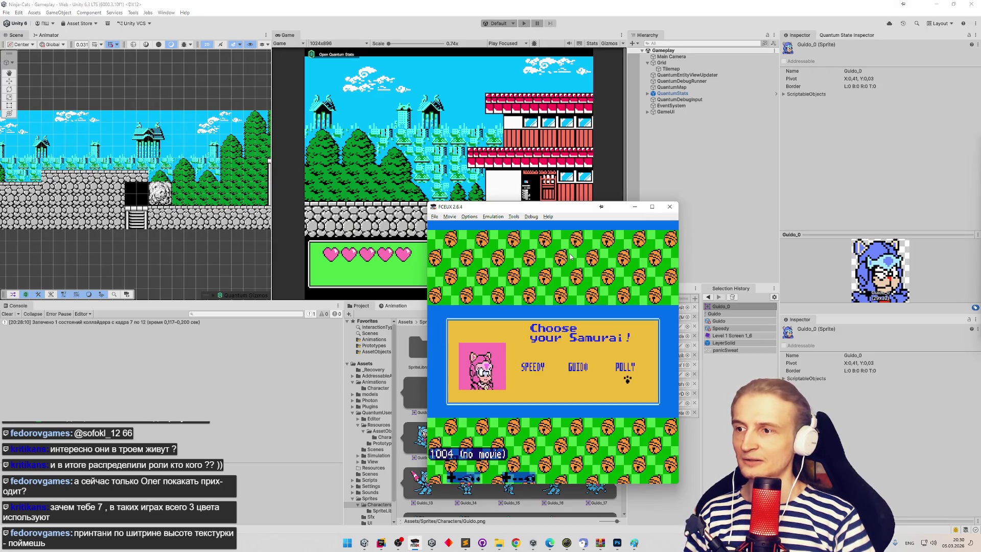
{"action": "key", "text": "Right"}
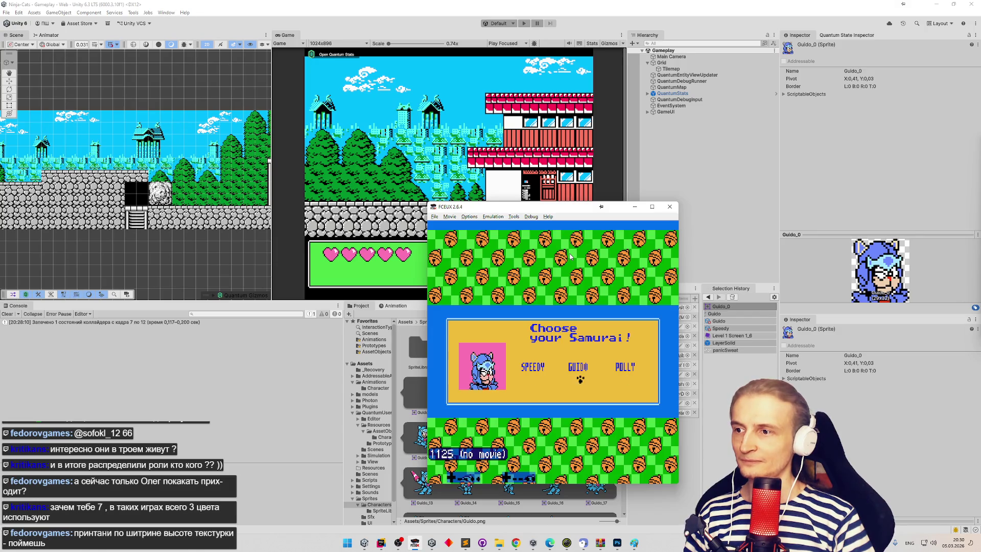
{"action": "key", "text": "Left"}
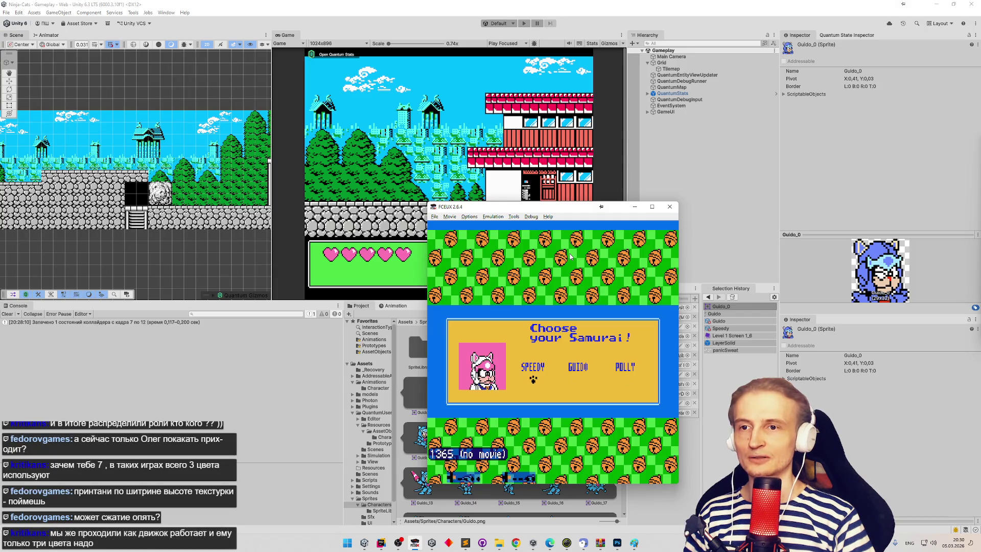
{"action": "key", "text": "Right"}
{"action": "key", "text": "Right"}
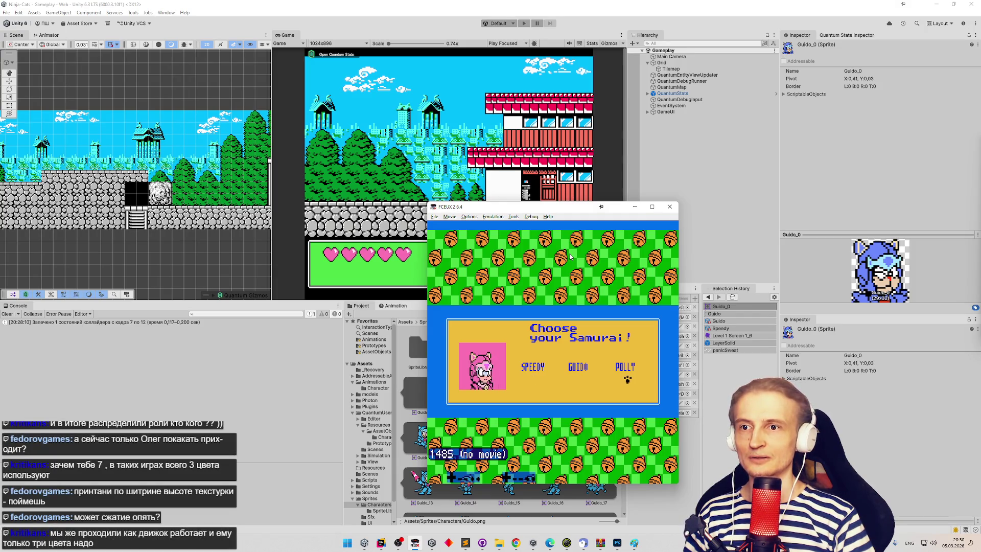
{"action": "left_click", "coordinate": [666, 208]}
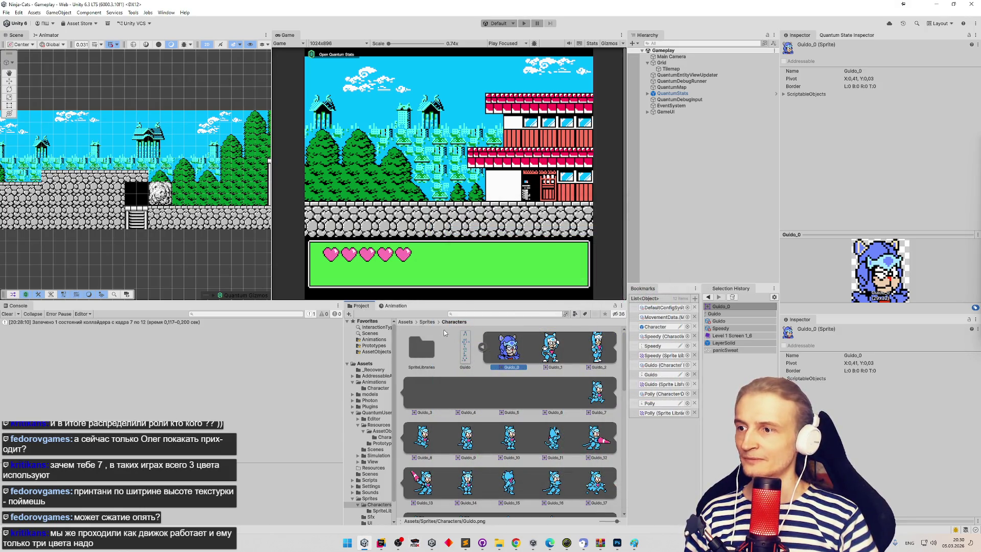
- Set the Guido sprite sheet's compression to None, apply, and jump to Guido's character data
{"action": "left_click", "coordinate": [465, 347]}
{"action": "scroll", "coordinate": [897, 170], "scroll_direction": "down", "scroll_amount": 3}
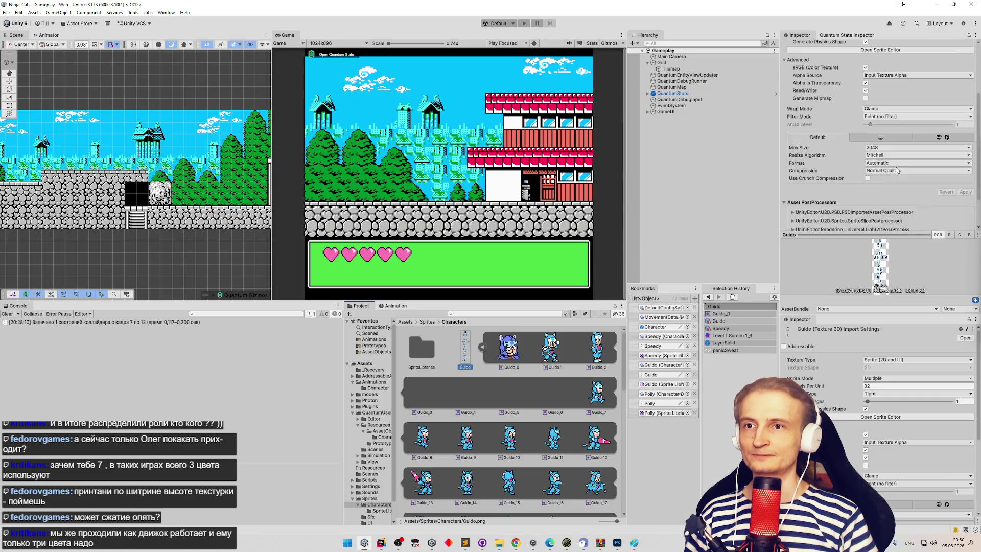
{"action": "scroll", "coordinate": [896, 170], "scroll_direction": "up", "scroll_amount": 1}
{"action": "left_click", "coordinate": [896, 191]}
{"action": "left_click", "coordinate": [889, 200]}
{"action": "left_click", "coordinate": [960, 205]}
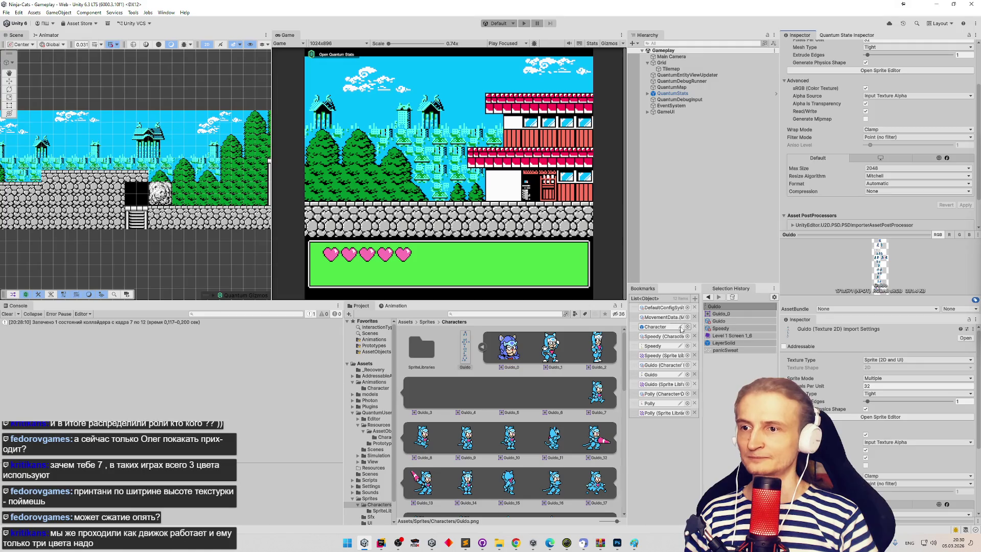
{"action": "left_click", "coordinate": [660, 364]}
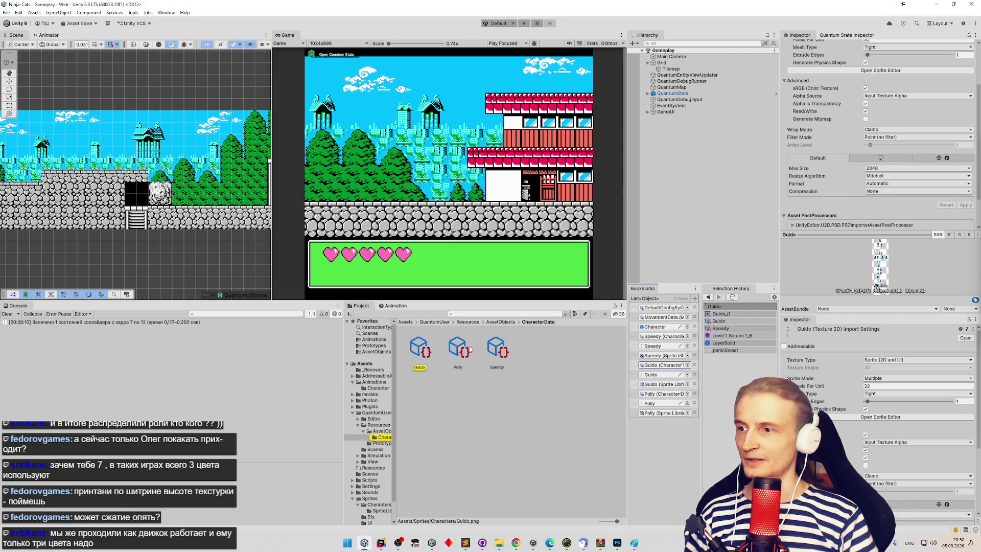
- Bake Guido's character data repeatedly with undos until the seven-colour palette is back
{"action": "left_click", "coordinate": [425, 356]}
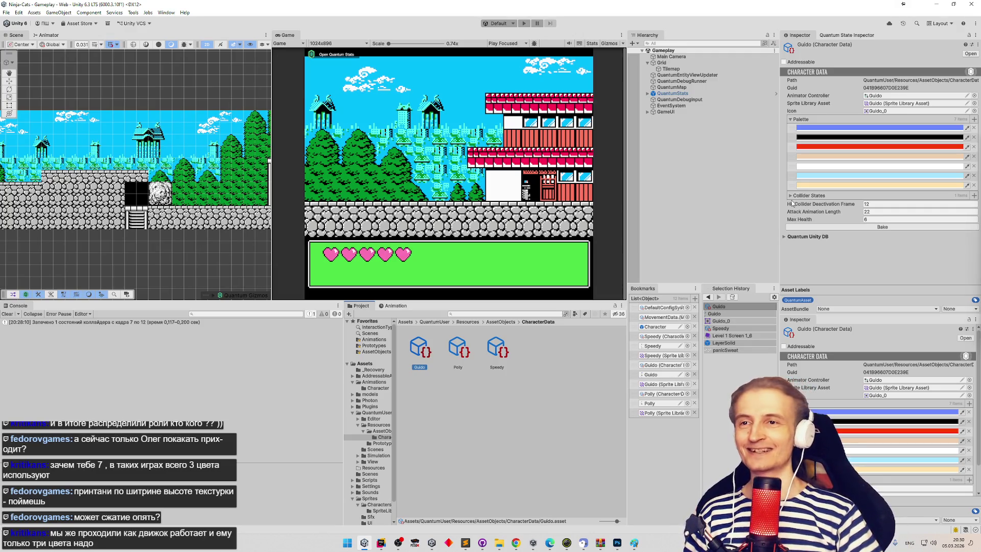
{"action": "left_click", "coordinate": [866, 228]}
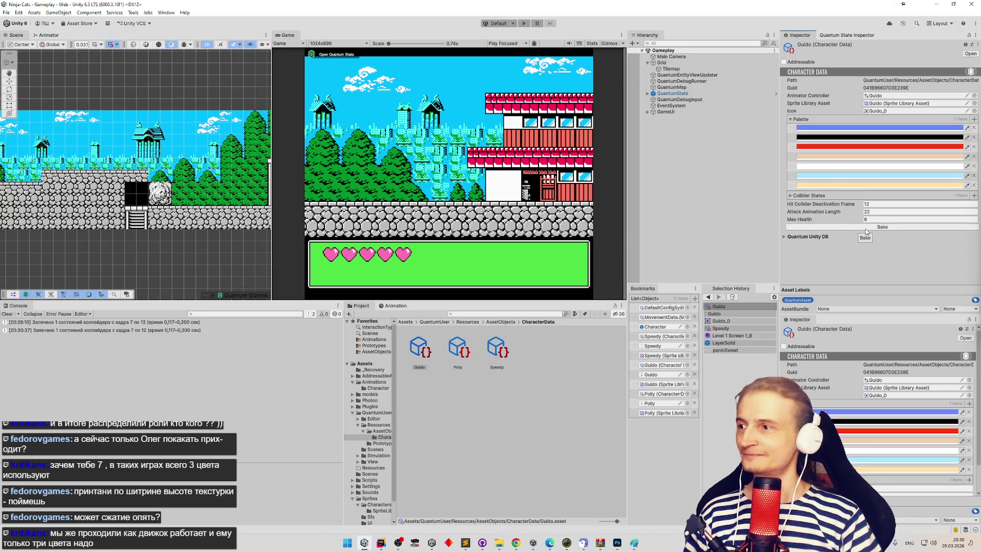
{"action": "left_click", "coordinate": [866, 228]}
{"action": "left_click", "coordinate": [974, 127]}
{"action": "left_click", "coordinate": [974, 128]}
{"action": "left_click", "coordinate": [975, 128]}
{"action": "key", "text": "ctrl+z"}
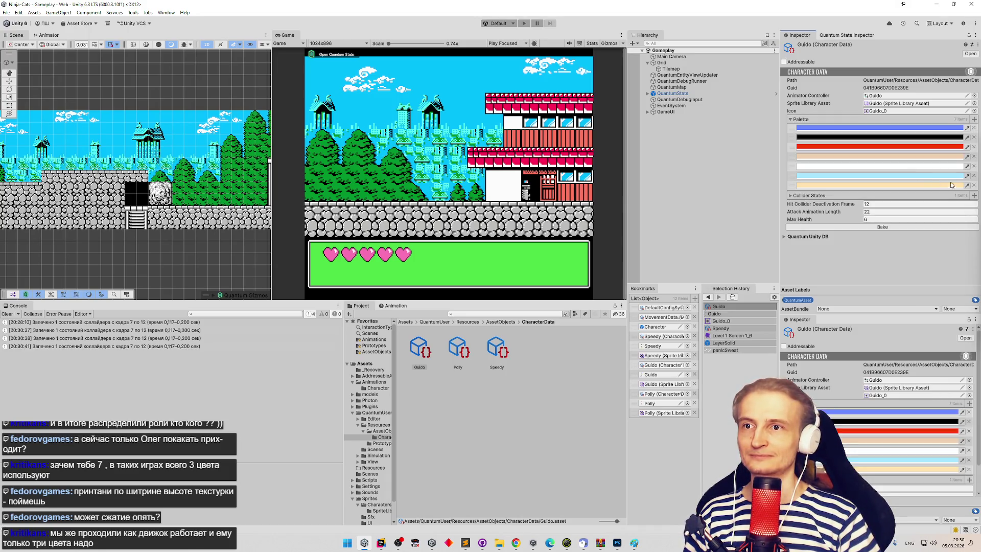
{"action": "left_click", "coordinate": [879, 228]}
{"action": "left_click", "coordinate": [879, 228]}
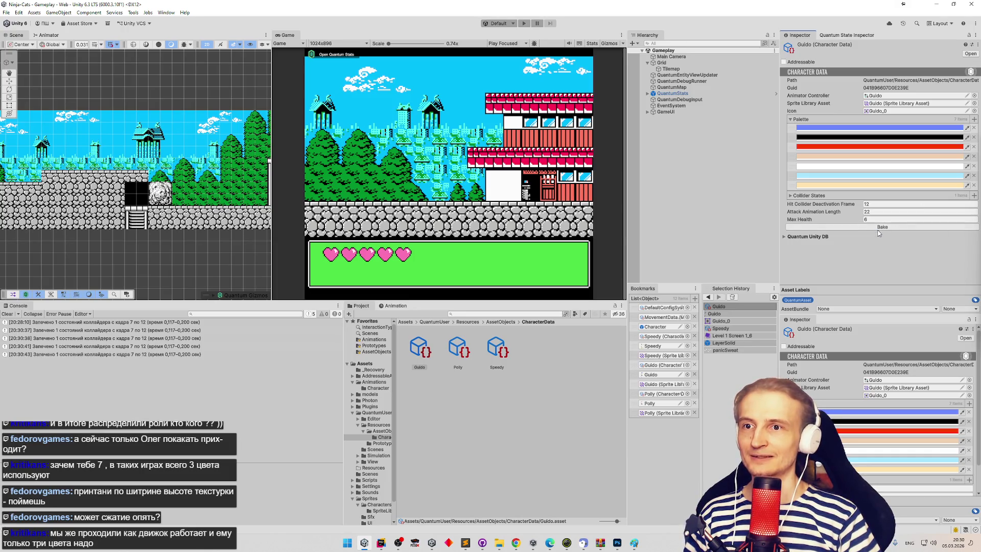
{"action": "key", "text": "ctrl+z"}
{"action": "key", "text": "ctrl+z"}
{"action": "key", "text": "ctrl+z"}
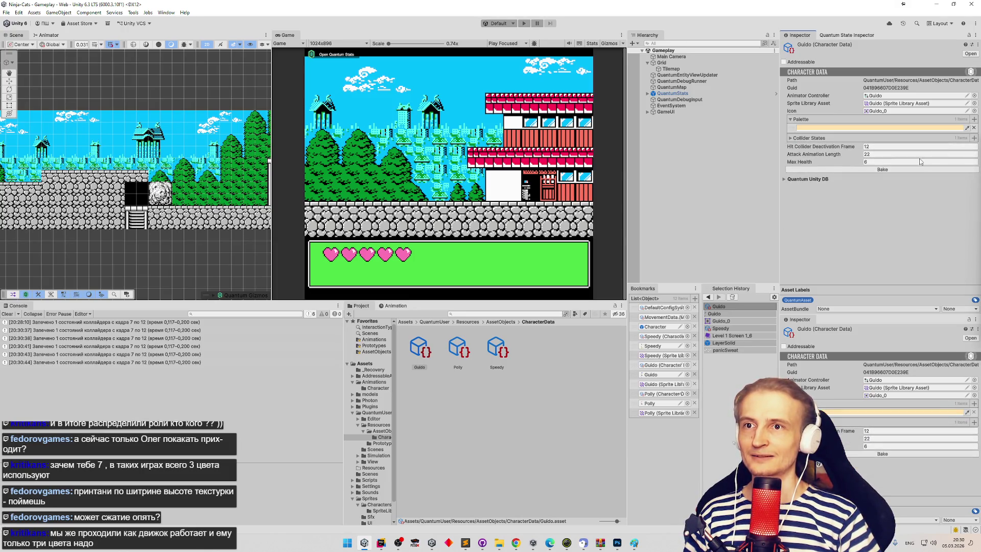
{"action": "left_click", "coordinate": [892, 172]}
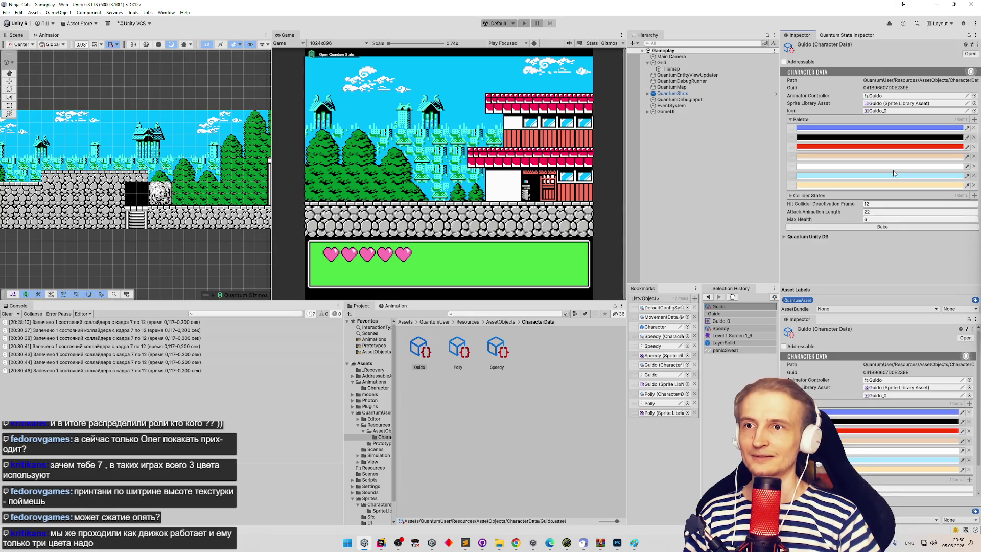
- Check the exact values of the peach and bottom palette colours, then switch to Rider
{"action": "left_click", "coordinate": [894, 156]}
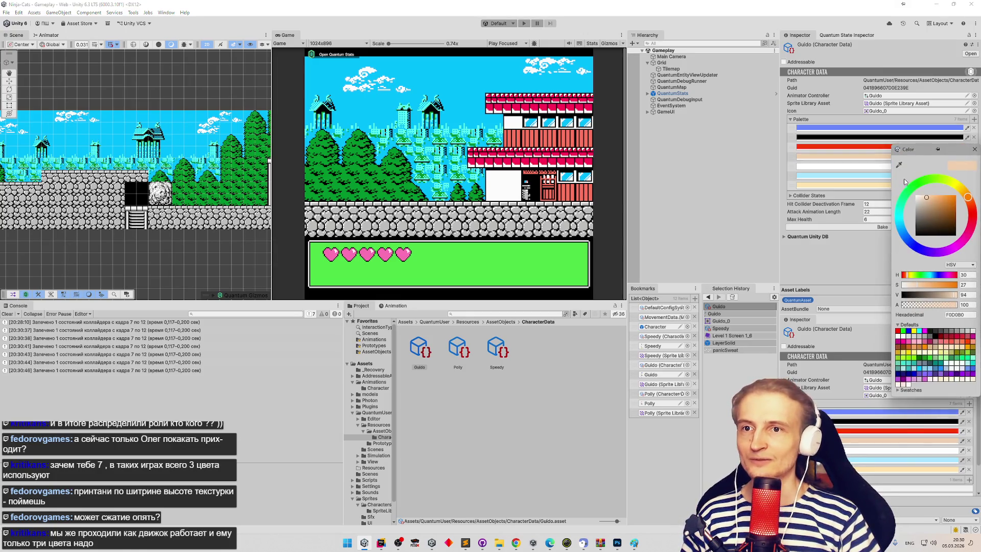
{"action": "left_click", "coordinate": [975, 149]}
{"action": "left_click", "coordinate": [886, 185]}
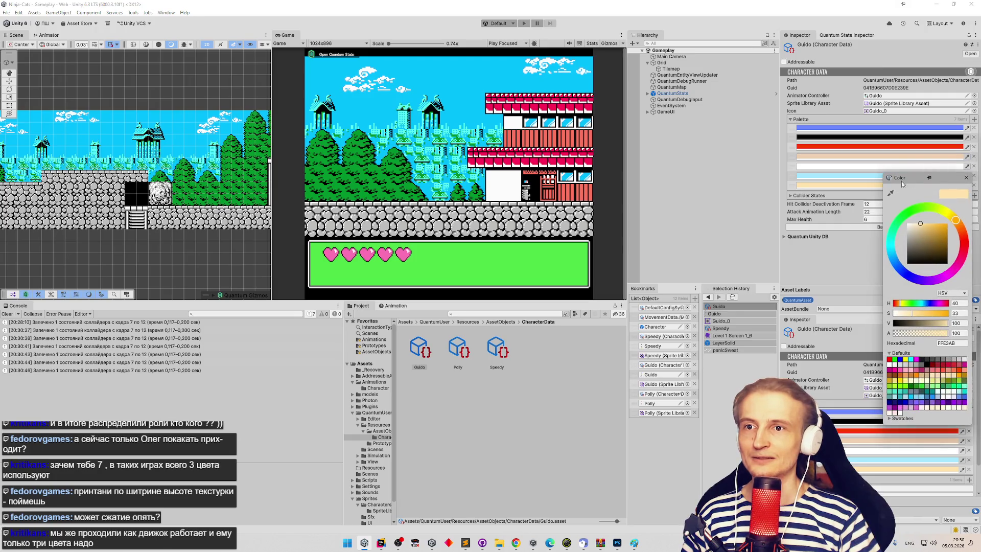
{"action": "left_click", "coordinate": [972, 178]}
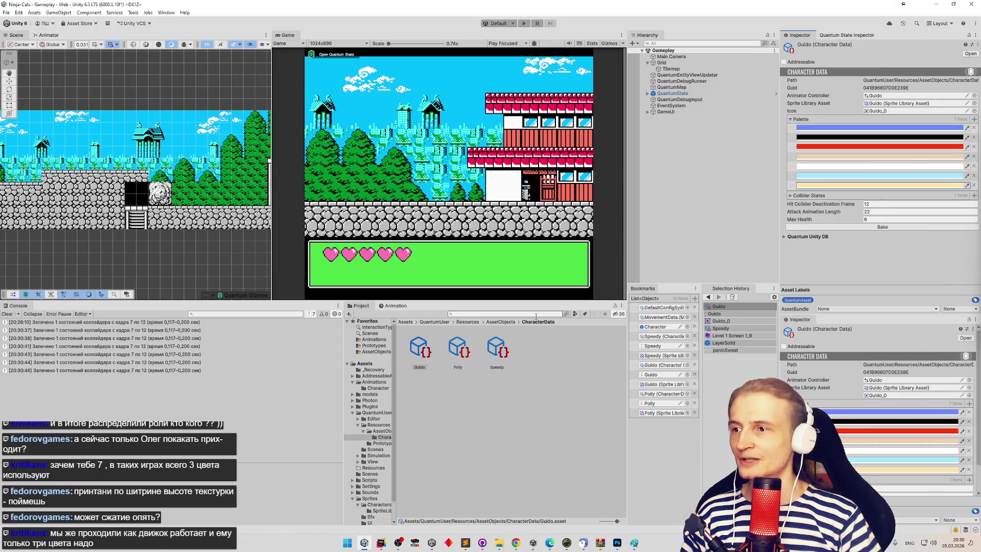
{"action": "left_click", "coordinate": [381, 542]}
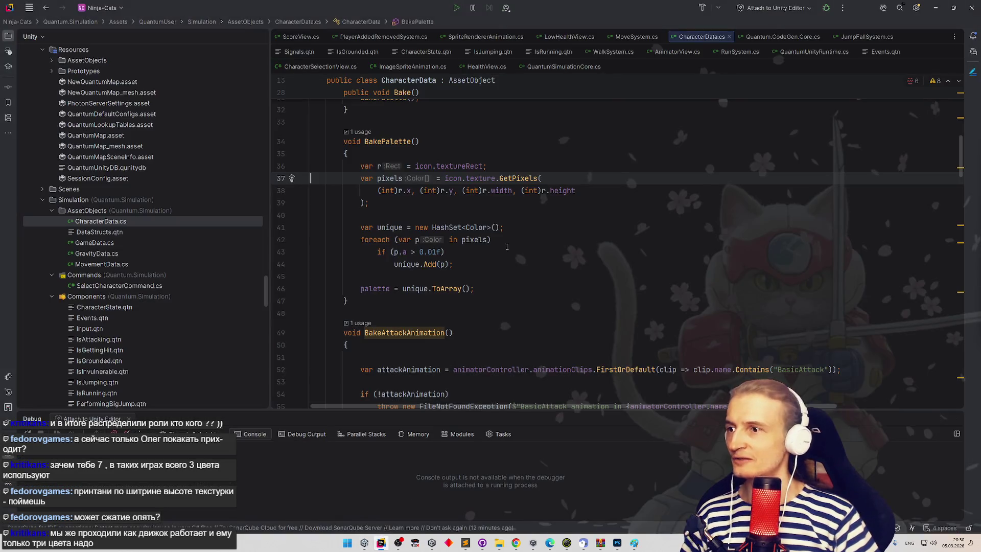
- Add Debug.Log($"width {r.width}, height {r.height}") after the GetPixels line, then minimize Rider
{"action": "left_click", "coordinate": [471, 204]}
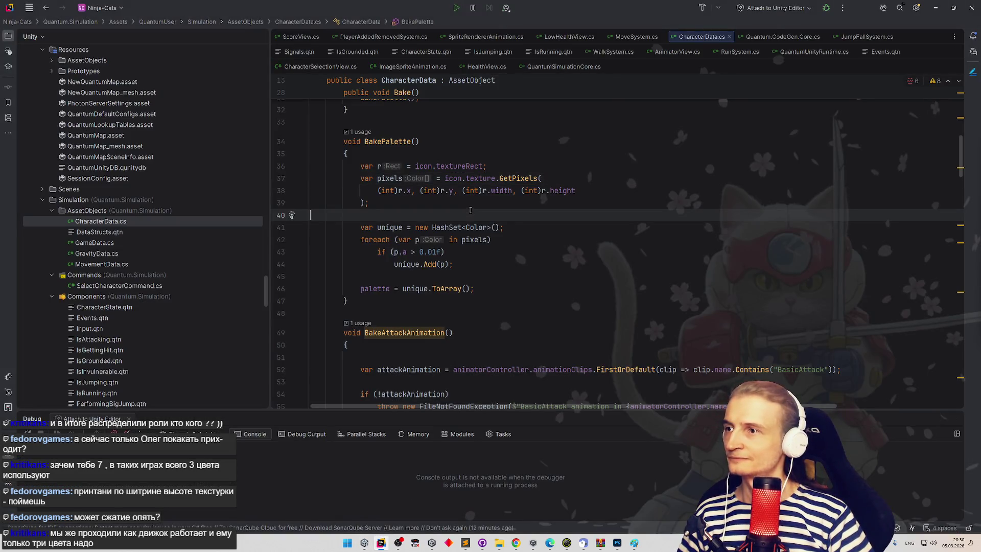
{"action": "key", "text": "Return"}
{"action": "key", "text": "Return"}
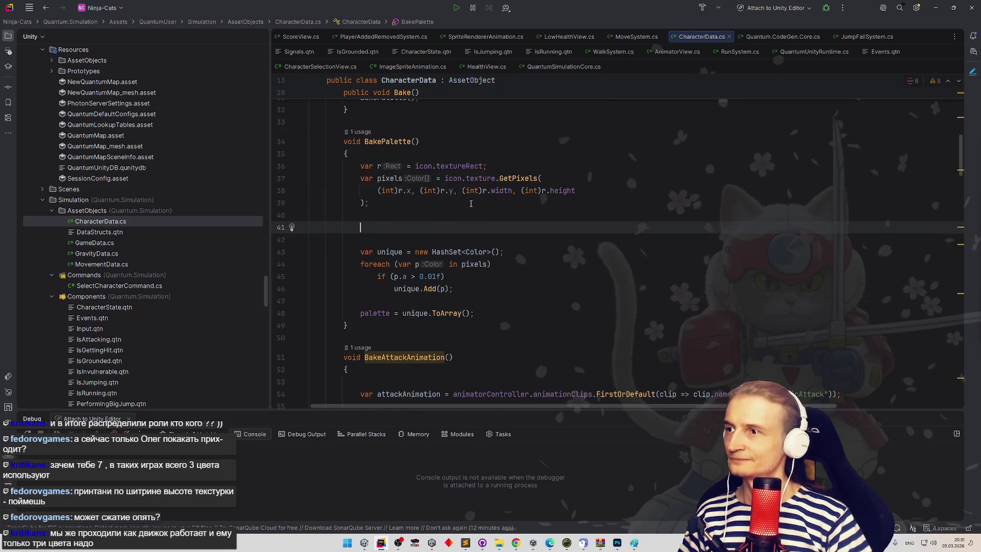
{"action": "type", "text": "Debug.lo"}
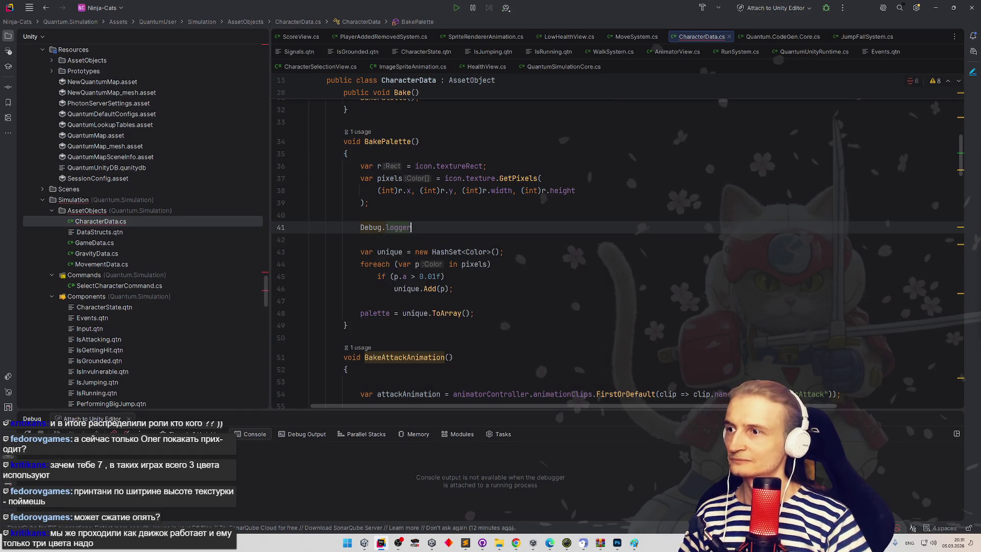
{"action": "key", "text": "Return"}
{"action": "type", "text": "\"\");"}
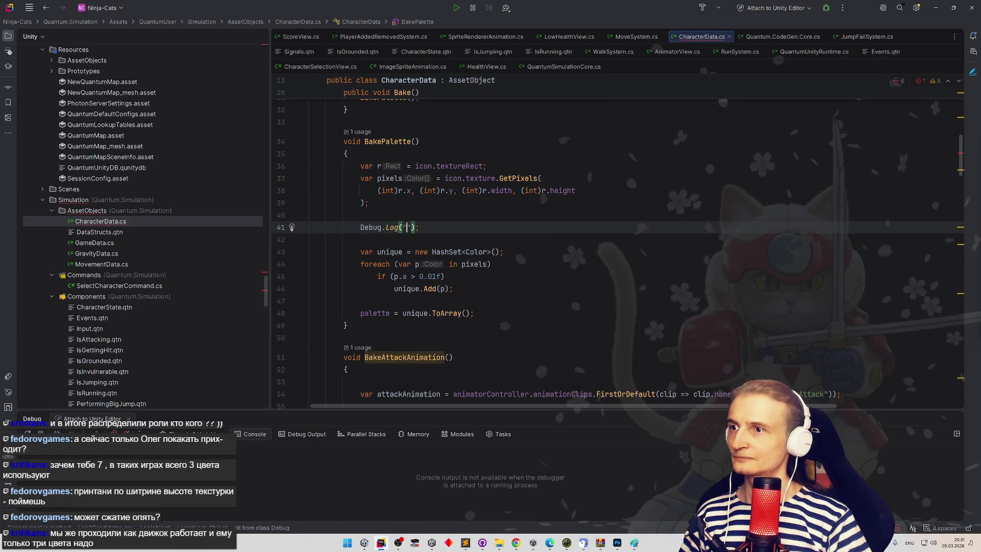
{"action": "key", "text": "Left"}
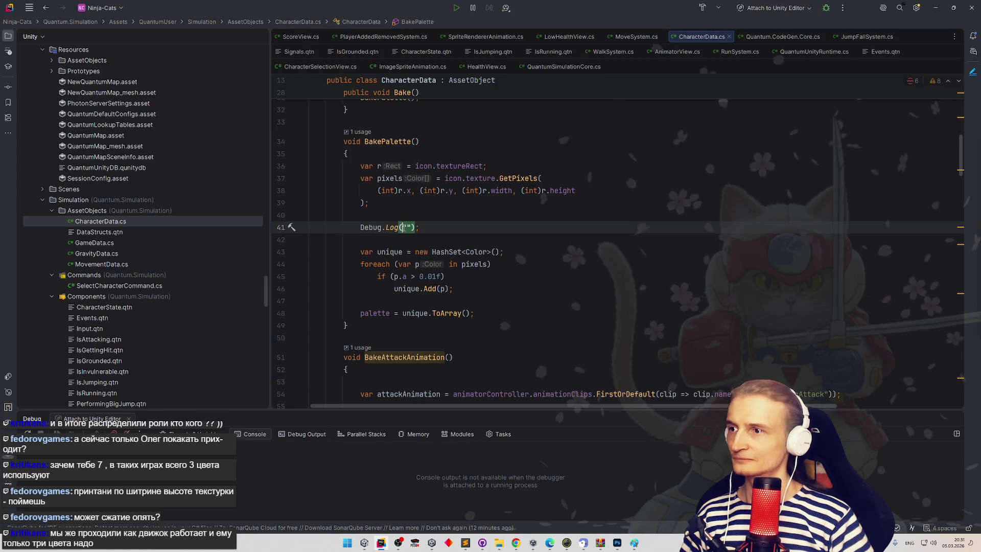
{"action": "type", "text": "$\"width {r"}
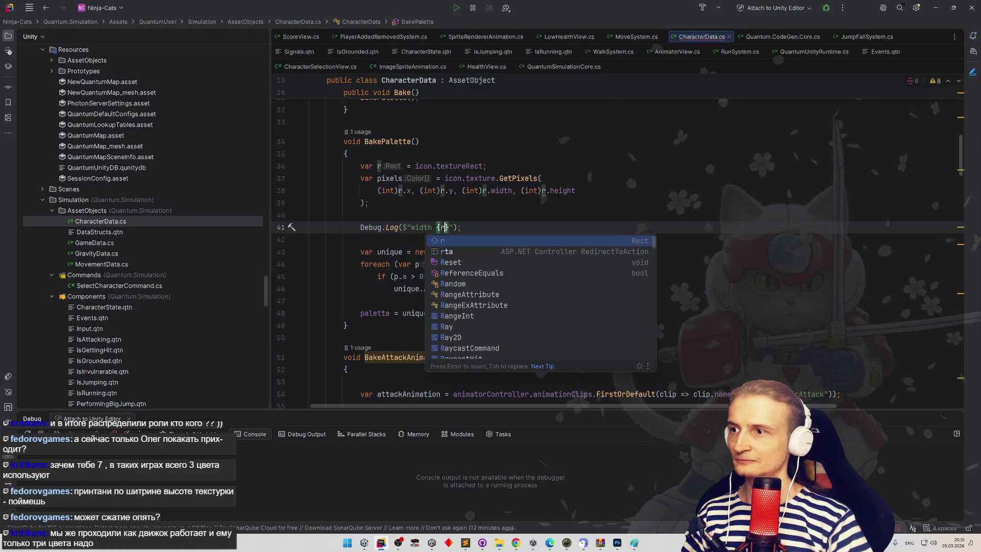
{"action": "type", "text": "."}
{"action": "key", "text": "Down"}
{"action": "key", "text": "Down"}
{"action": "key", "text": "Down"}
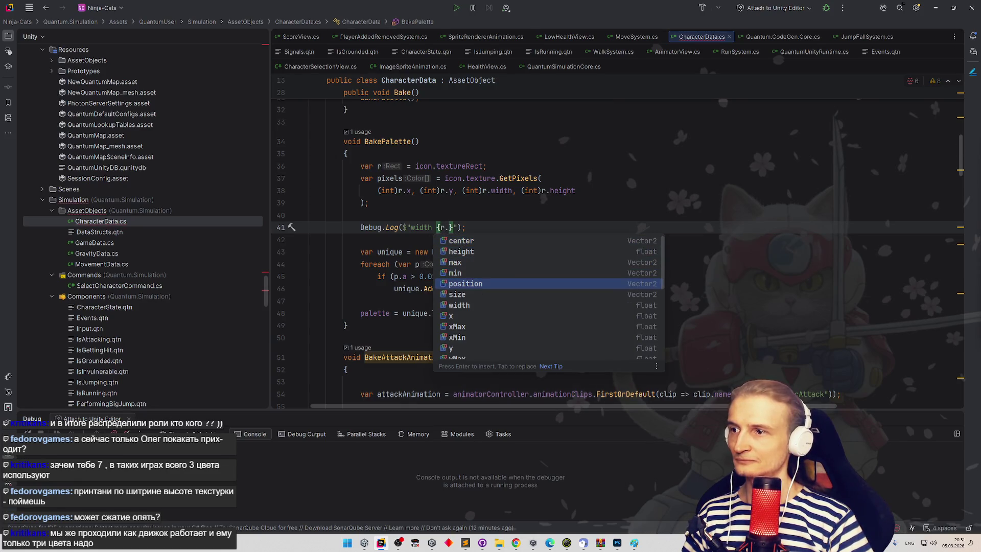
{"action": "key", "text": "Down"}
{"action": "key", "text": "Down"}
{"action": "key", "text": "Return"}
{"action": "type", "text": "}, height {r.height"}
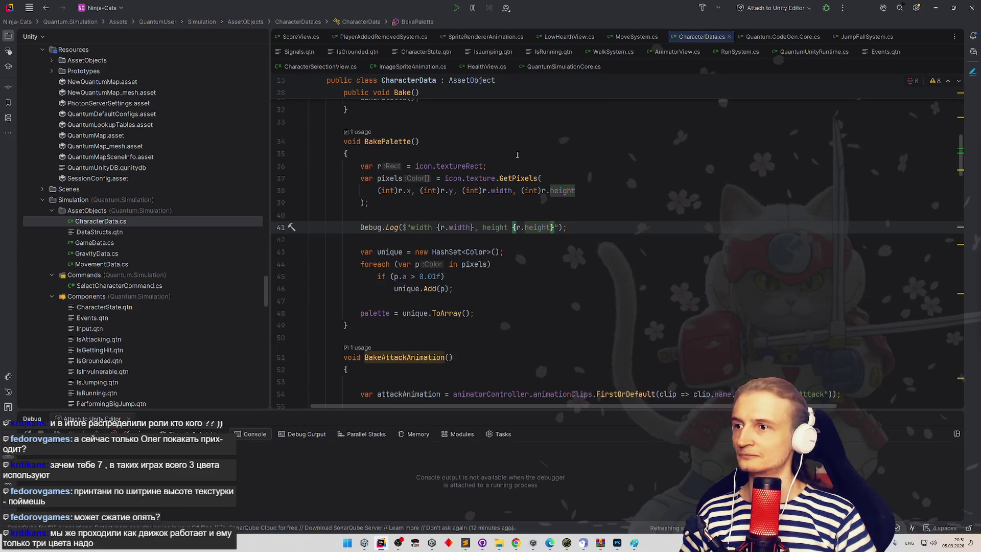
{"action": "left_click", "coordinate": [935, 8]}
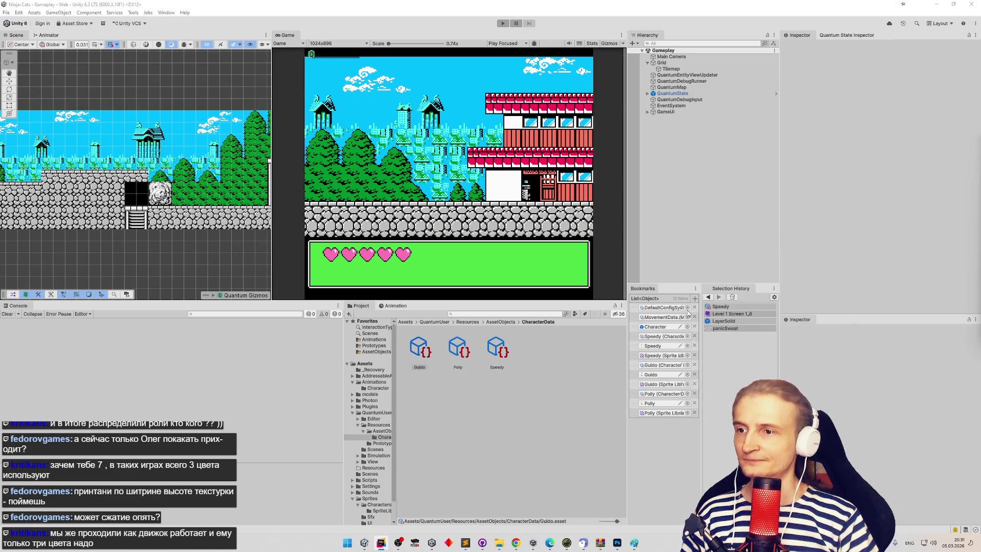
- Bake the Guido character data and inspect its Guido_0 icon sprite
{"action": "left_click", "coordinate": [847, 228]}
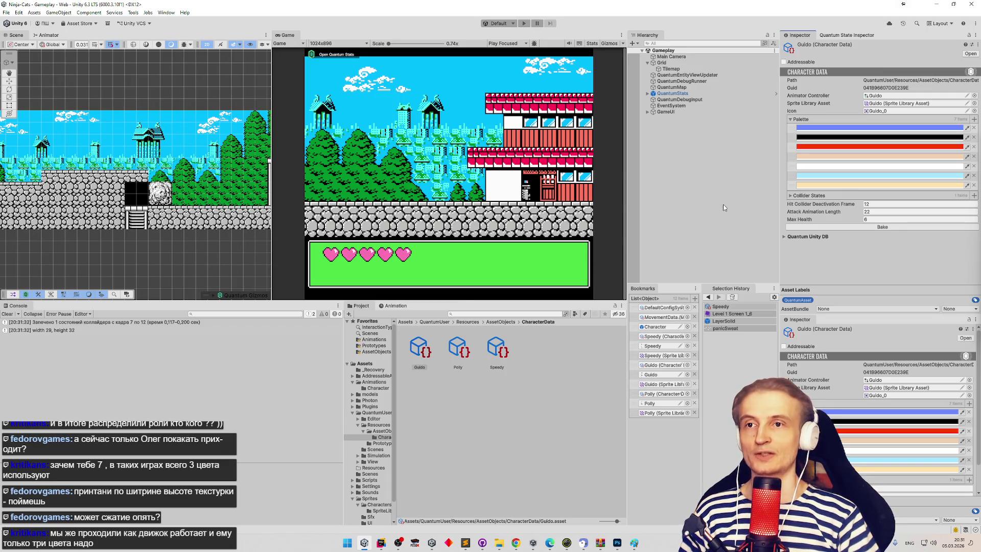
{"action": "left_click", "coordinate": [874, 111]}
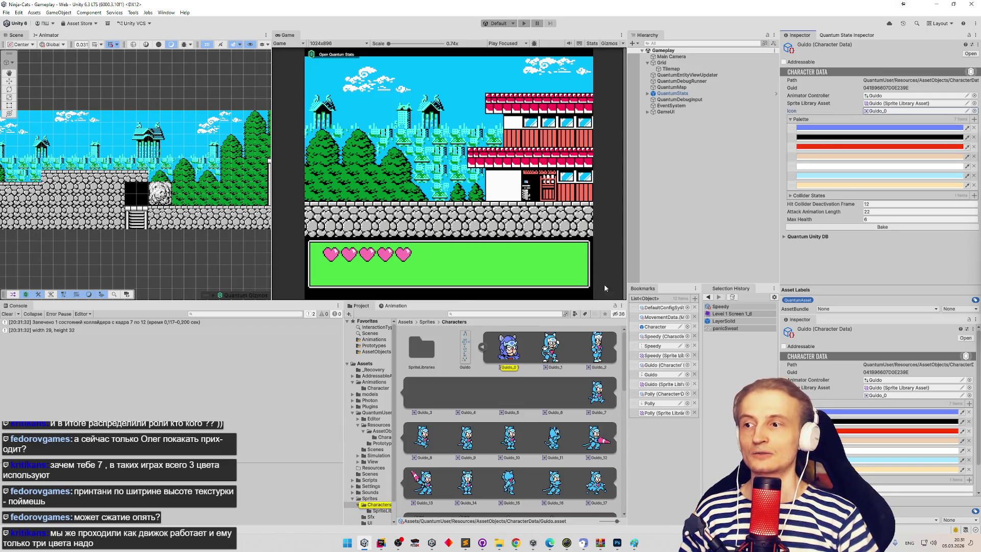
{"action": "left_click", "coordinate": [522, 349]}
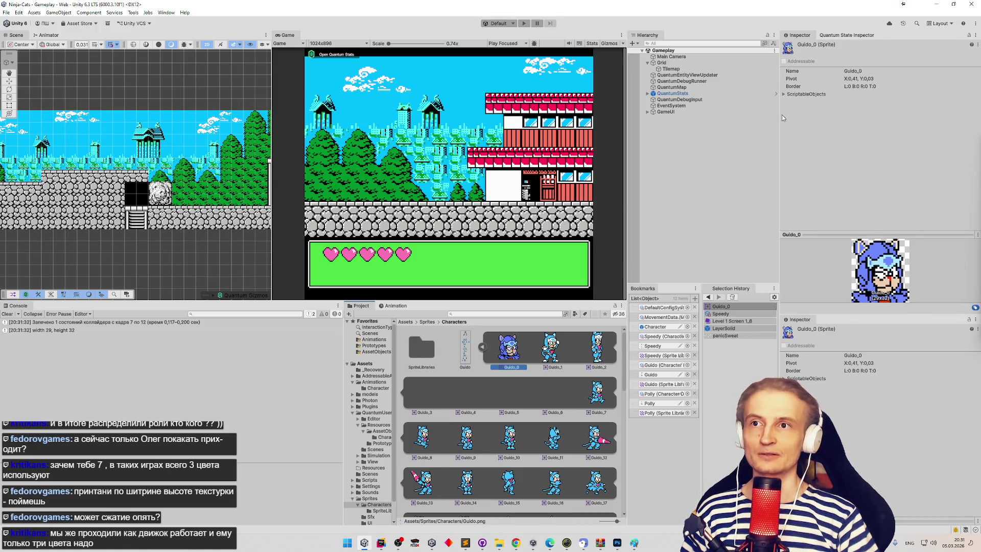
{"action": "left_click", "coordinate": [783, 94]}
{"action": "left_click", "coordinate": [784, 94]}
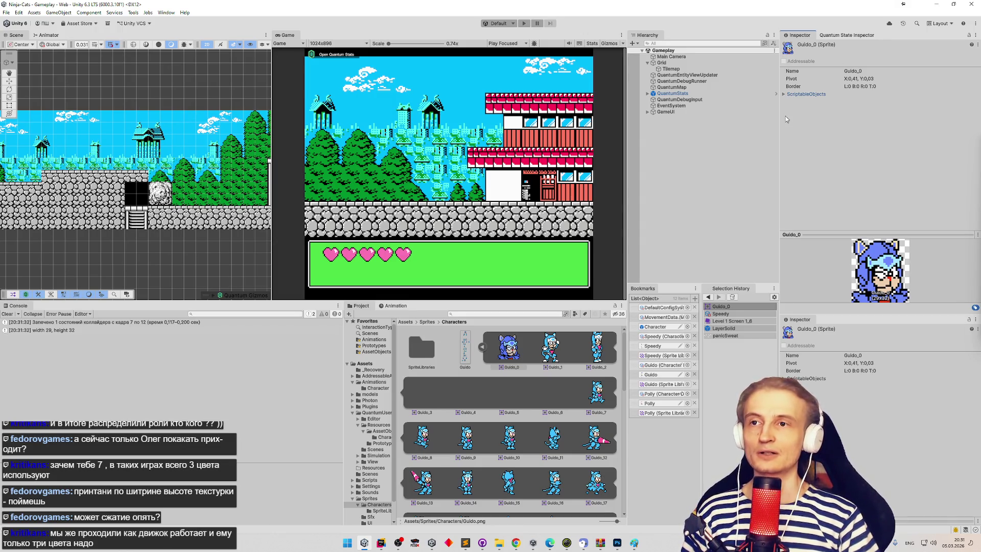
- Check the Guido texture's import settings and open it in the Sprite Editor
{"action": "left_click", "coordinate": [474, 353]}
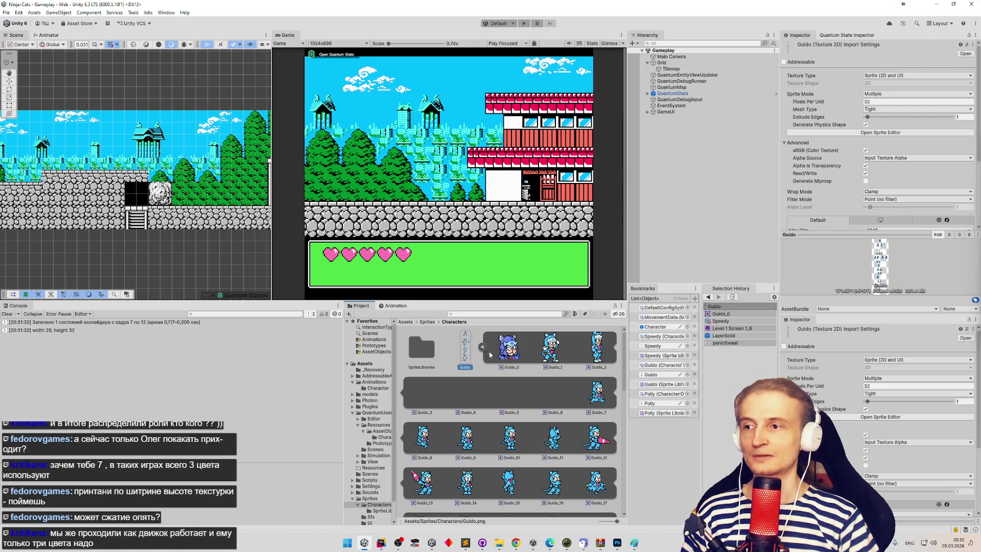
{"action": "left_click", "coordinate": [504, 353]}
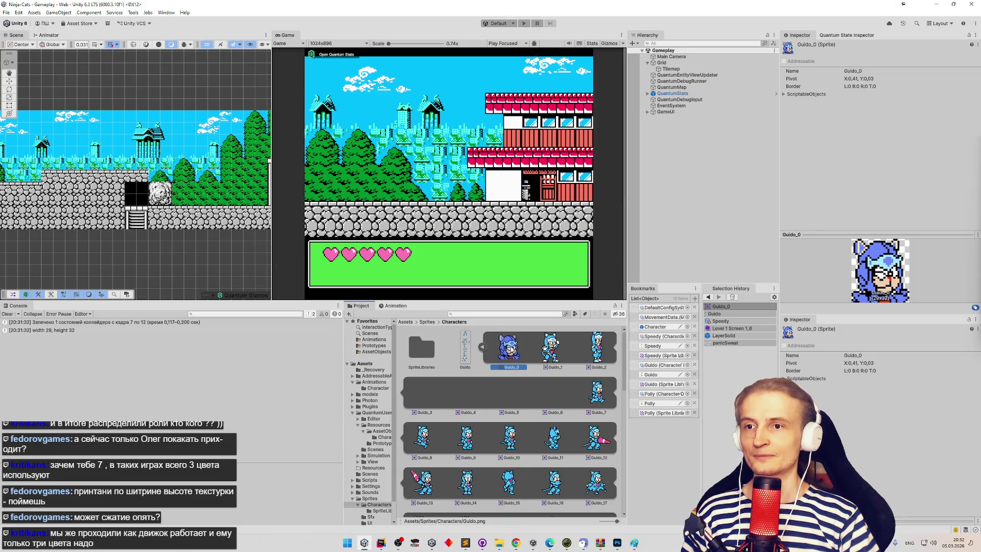
{"action": "left_click", "coordinate": [477, 348]}
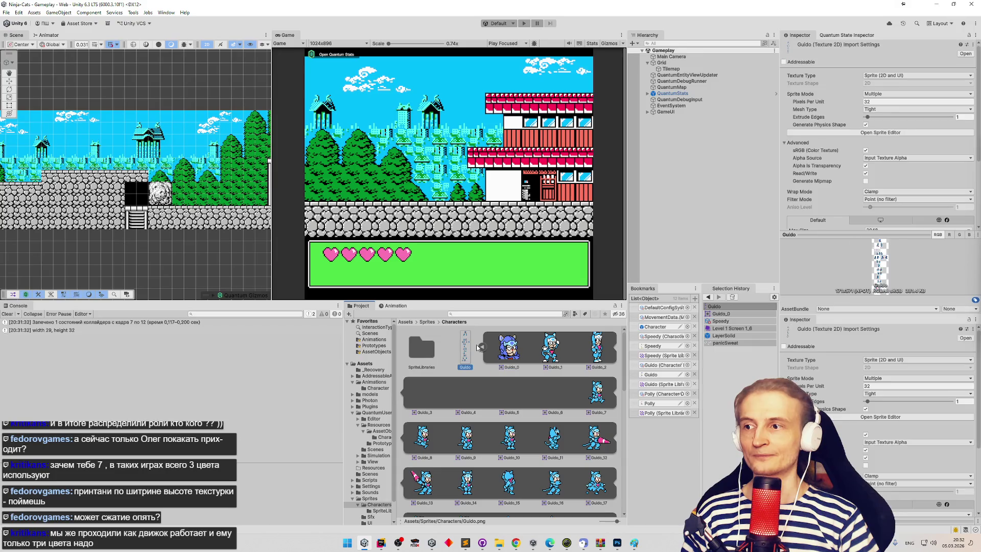
{"action": "left_click", "coordinate": [825, 132]}
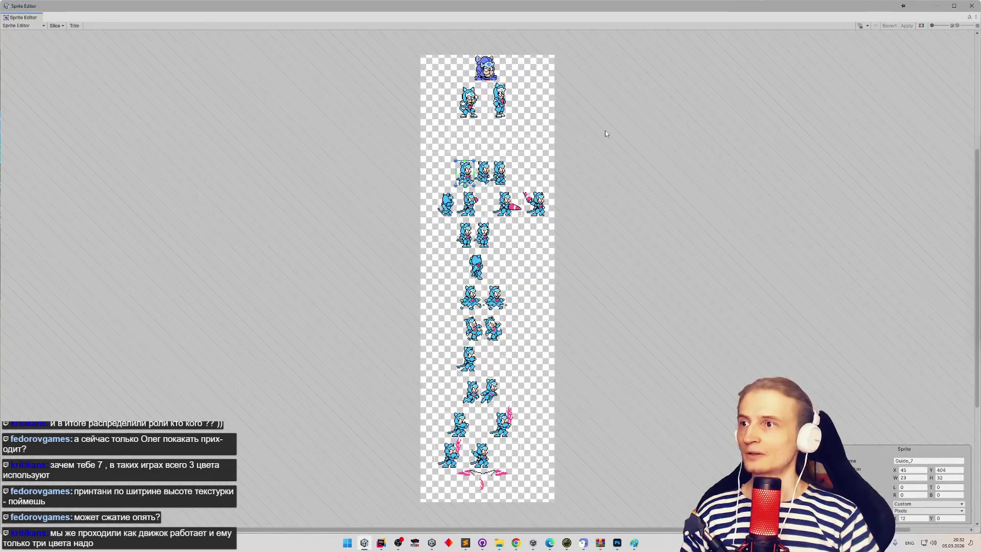
- Nudge the Guido_0 portrait slice edges by a pixel, undo once, then close the Sprite Editor and answer the apply prompt
{"action": "scroll", "coordinate": [475, 66], "scroll_direction": "up", "scroll_amount": 5}
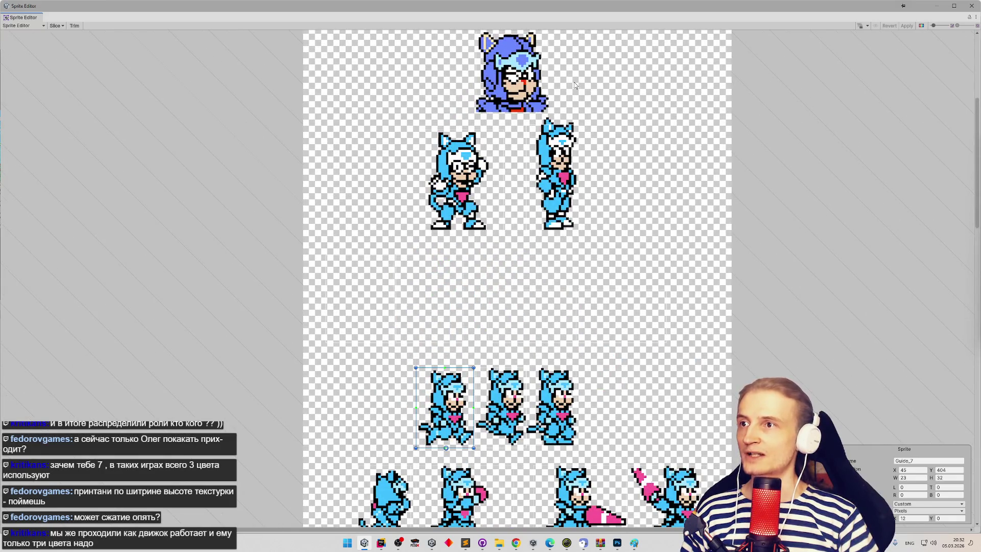
{"action": "left_click_drag", "start_coordinate": [576, 87], "coordinate": [578, 105]}
{"action": "left_click", "coordinate": [543, 105]}
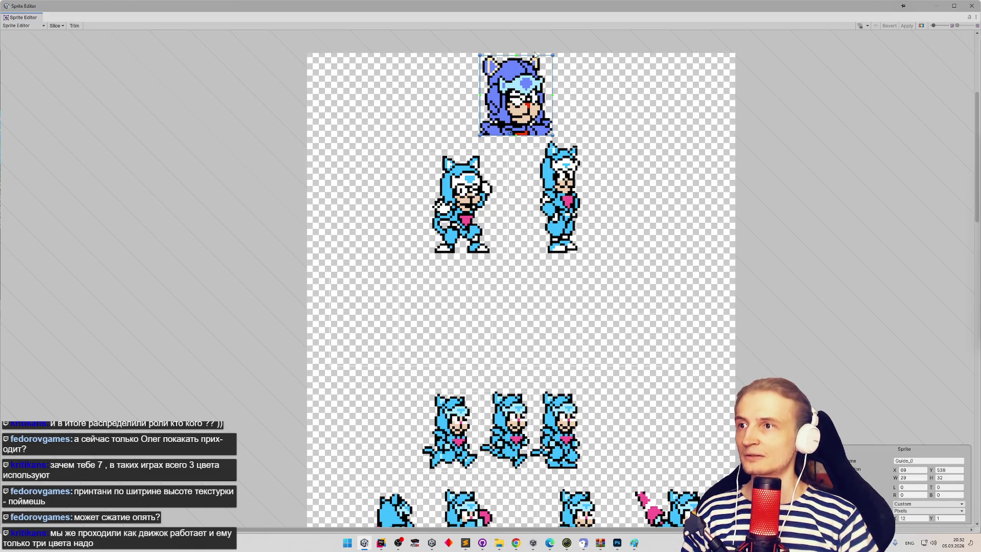
{"action": "left_click_drag", "start_coordinate": [543, 54], "coordinate": [543, 53]}
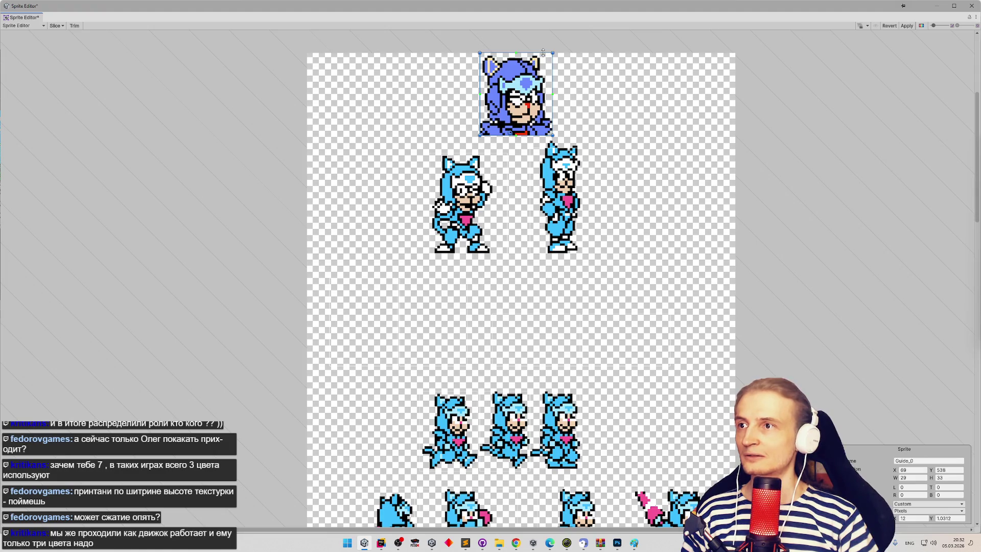
{"action": "key", "text": "ctrl+z"}
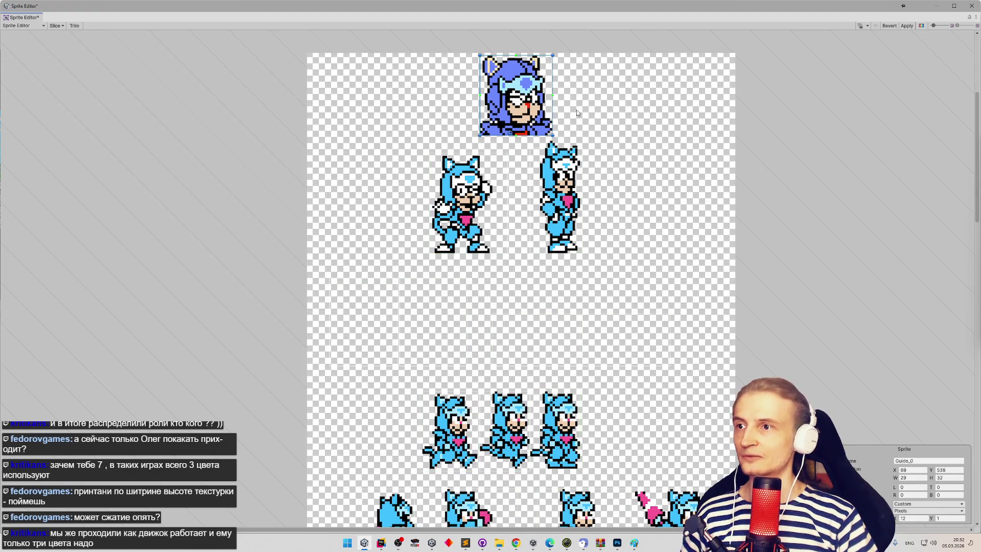
{"action": "left_click_drag", "start_coordinate": [547, 135], "coordinate": [551, 130]}
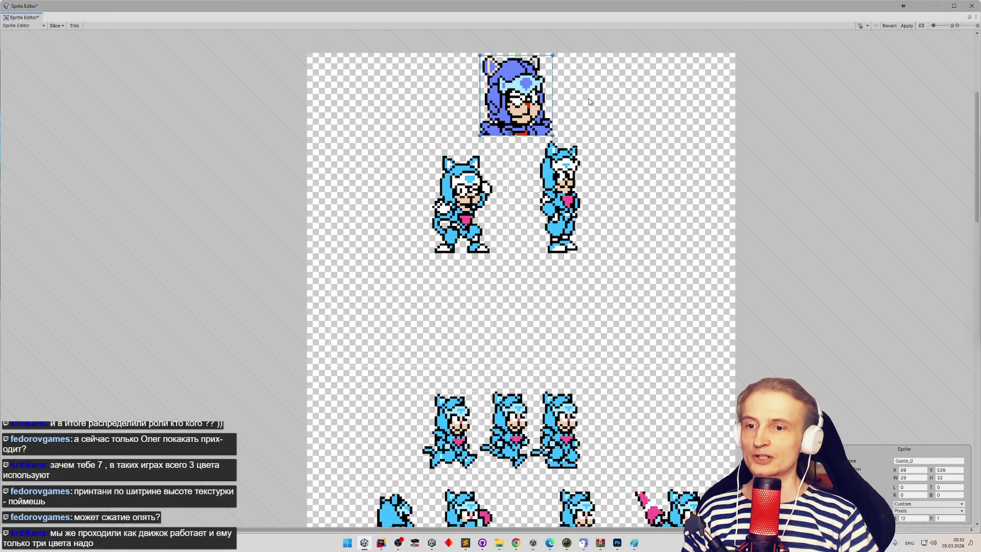
{"action": "left_click_drag", "start_coordinate": [513, 101], "coordinate": [516, 102]}
{"action": "left_click_drag", "start_coordinate": [515, 102], "coordinate": [513, 103]}
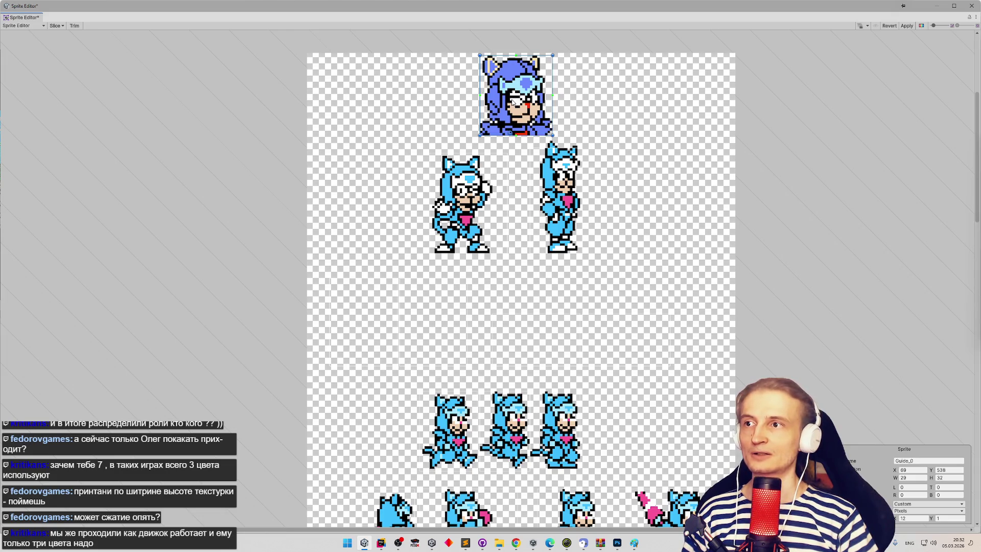
{"action": "left_click", "coordinate": [971, 6]}
{"action": "left_click", "coordinate": [503, 284]}
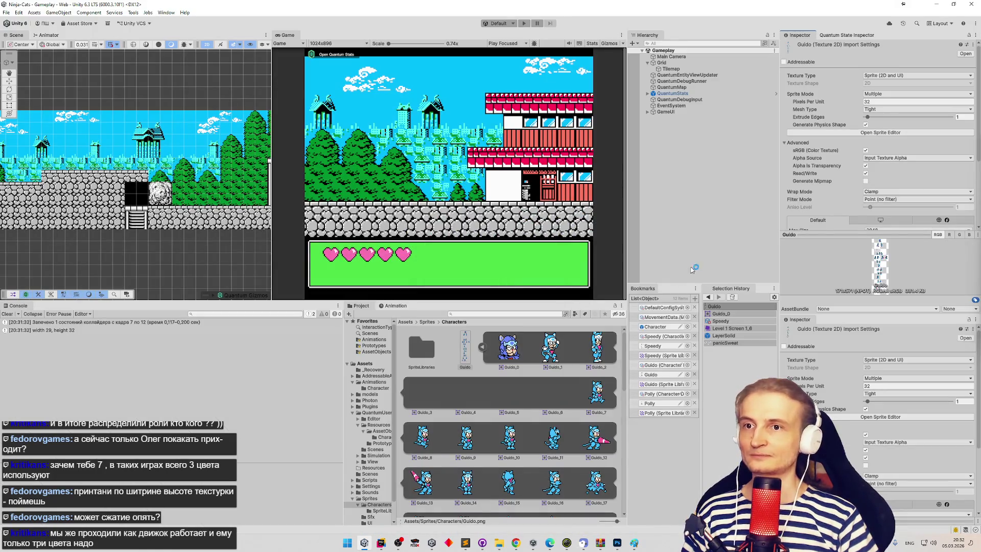
- In CharacterData.cs, delete the 'var r = icon.textureRect;' line and select r in the x argument
{"action": "left_click", "coordinate": [381, 543]}
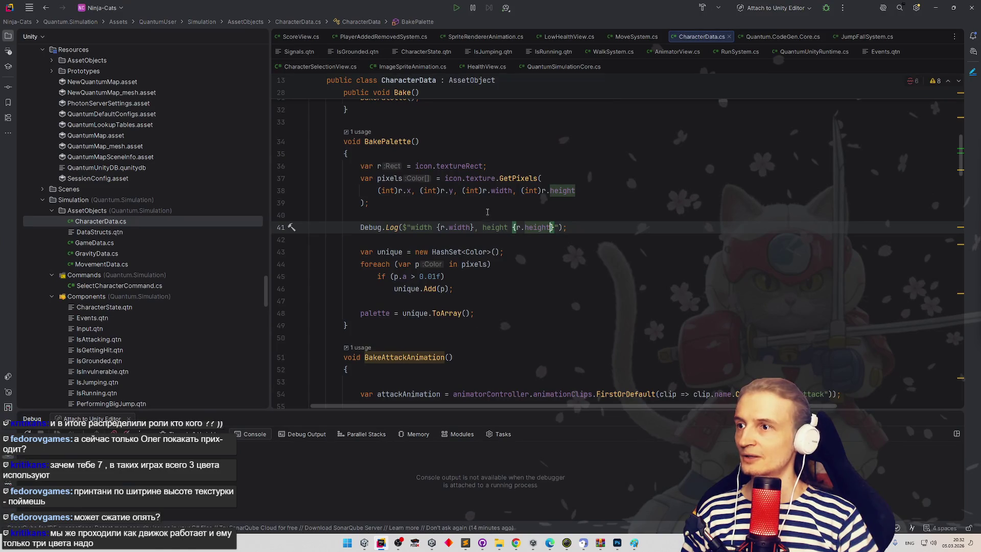
{"action": "left_click", "coordinate": [484, 191]}
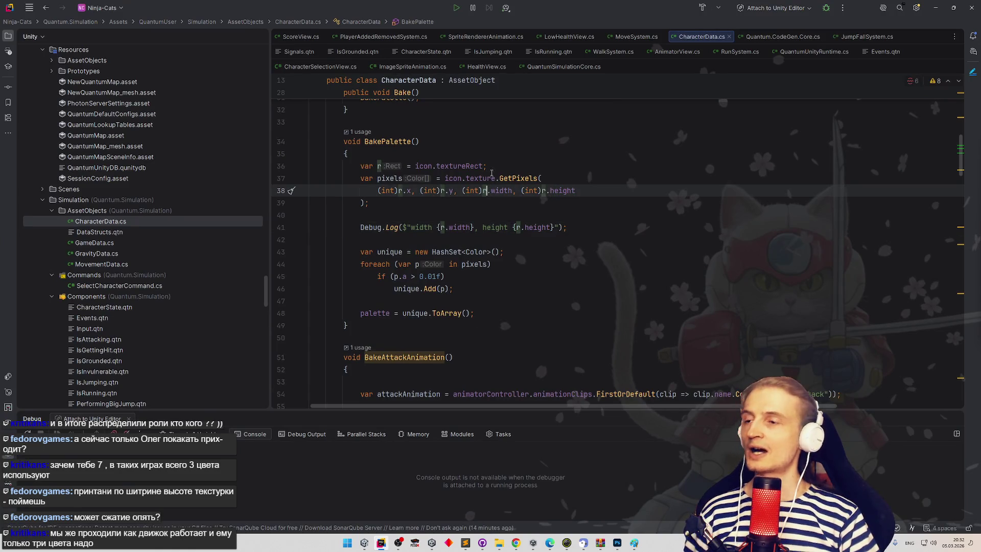
{"action": "double_click", "coordinate": [471, 166]}
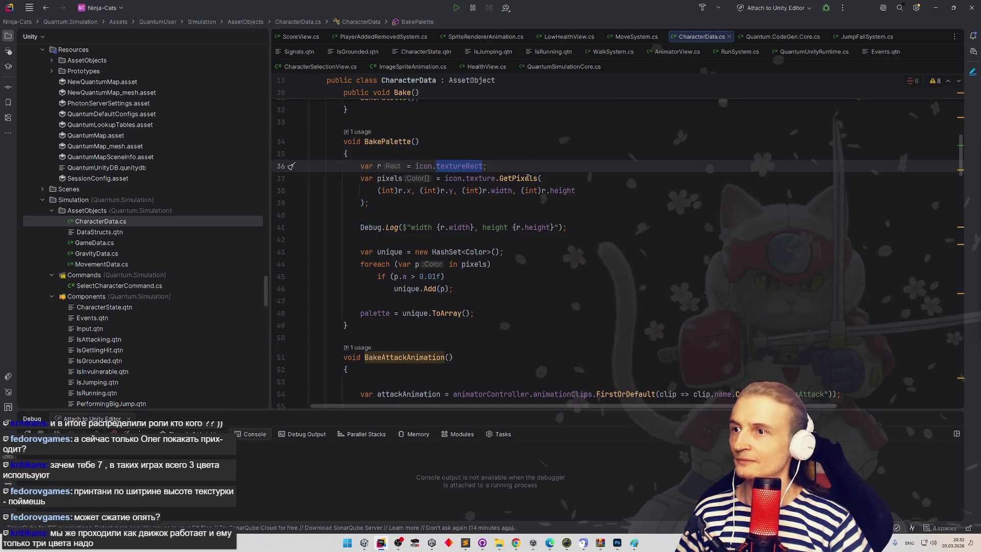
{"action": "mouse_move", "coordinate": [528, 177]}
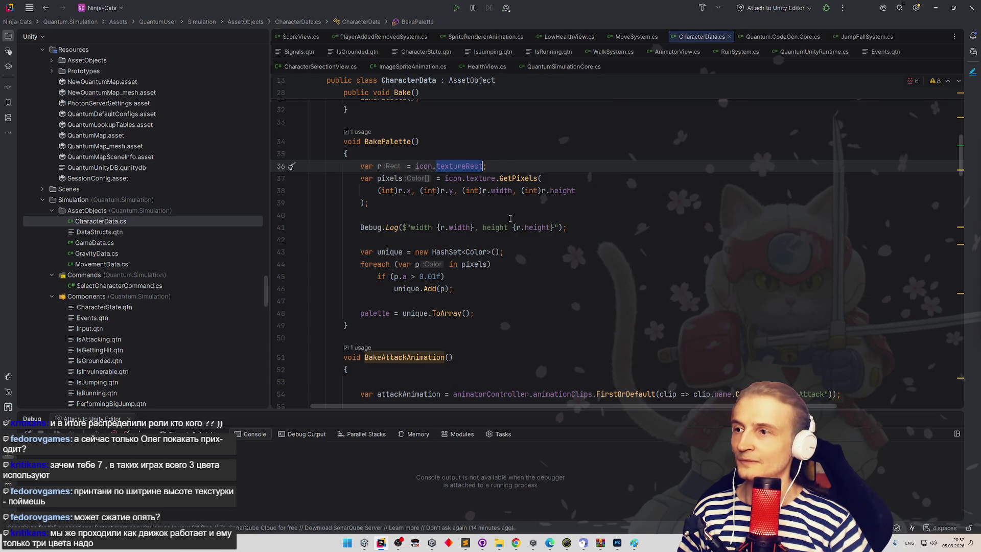
{"action": "mouse_move", "coordinate": [410, 190]}
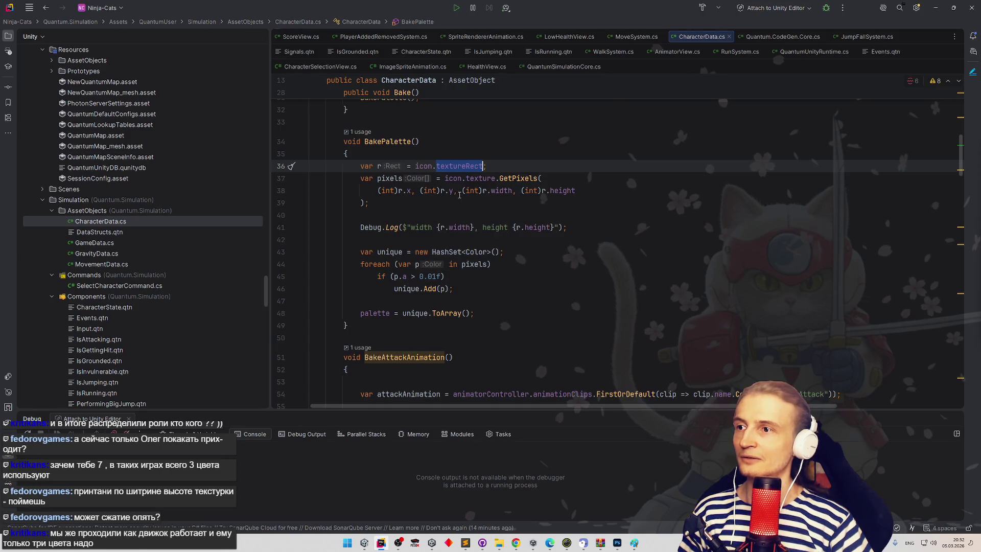
{"action": "mouse_move", "coordinate": [452, 191]}
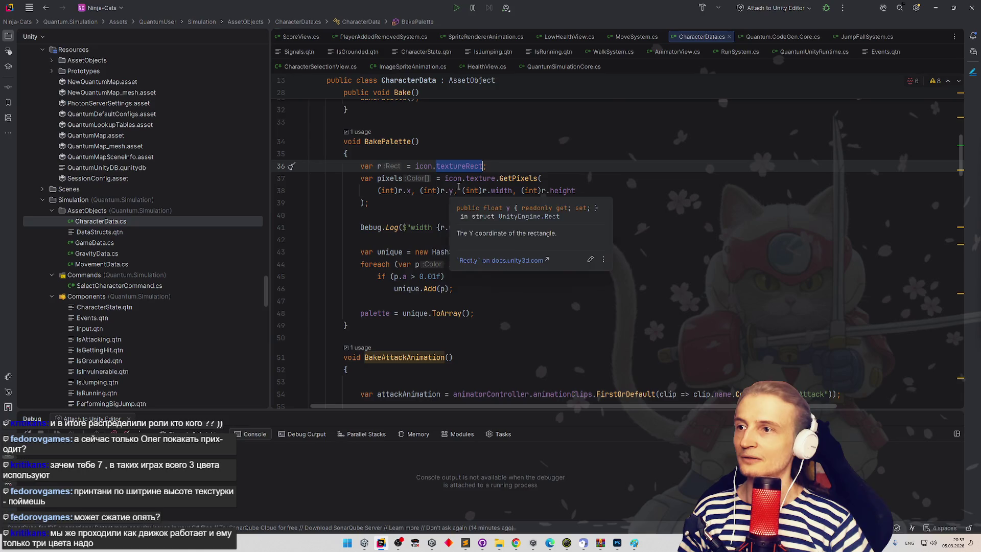
{"action": "key", "text": "ctrl+w"}
{"action": "key", "text": "ctrl+w"}
{"action": "key", "text": "ctrl+w"}
{"action": "key", "text": "BackSpace"}
{"action": "key", "text": "BackSpace"}
{"action": "scroll", "coordinate": [613, 245], "scroll_direction": "up", "scroll_amount": 2}
{"action": "double_click", "coordinate": [398, 252]}
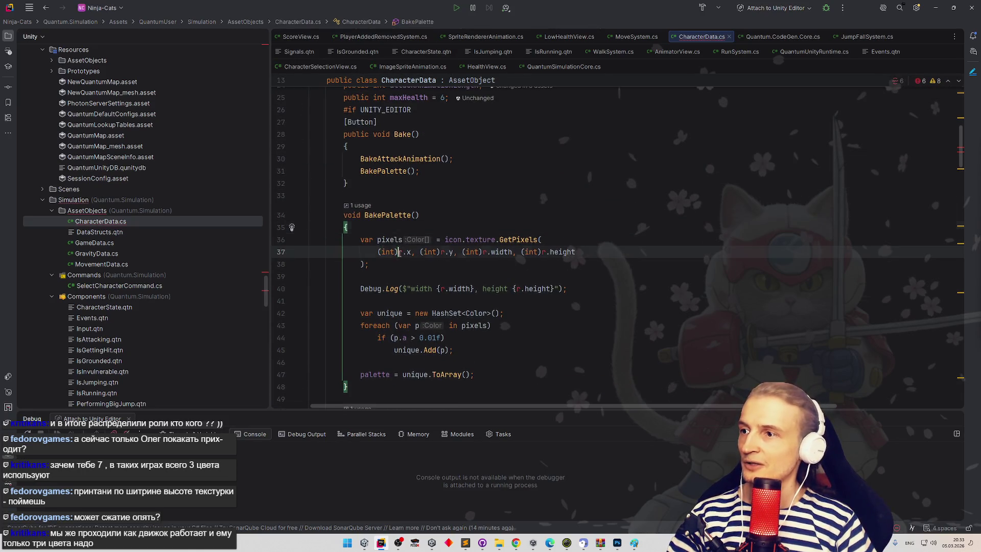
- Replace the GetPixels x and y arguments with 0
{"action": "type", "text": "0"}
{"action": "key", "text": "Down"}
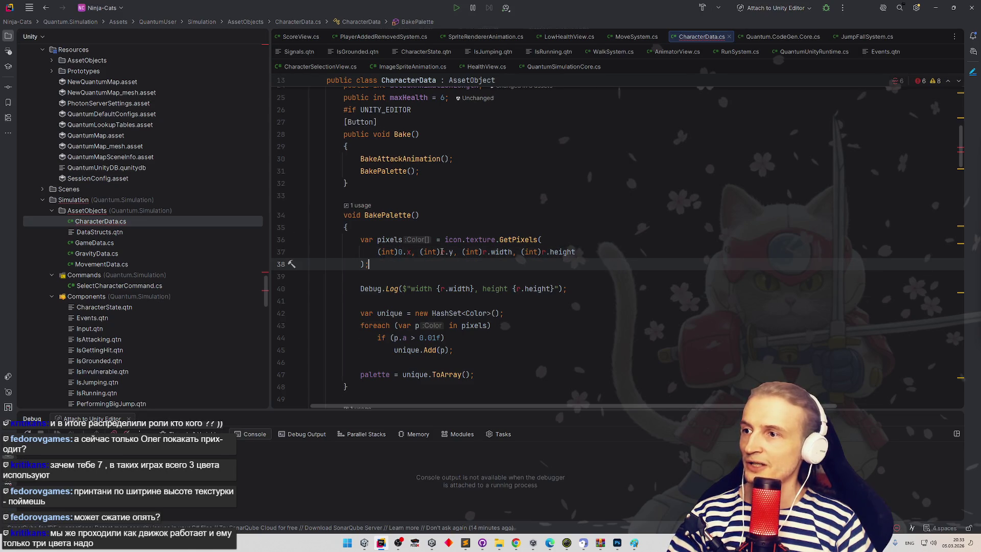
{"action": "double_click", "coordinate": [439, 252]}
{"action": "key", "text": "ctrl+w"}
{"action": "type", "text": "0"}
{"action": "left_click_drag", "start_coordinate": [413, 252], "coordinate": [377, 252]}
{"action": "type", "text": "0"}
{"action": "left_click", "coordinate": [463, 277]}
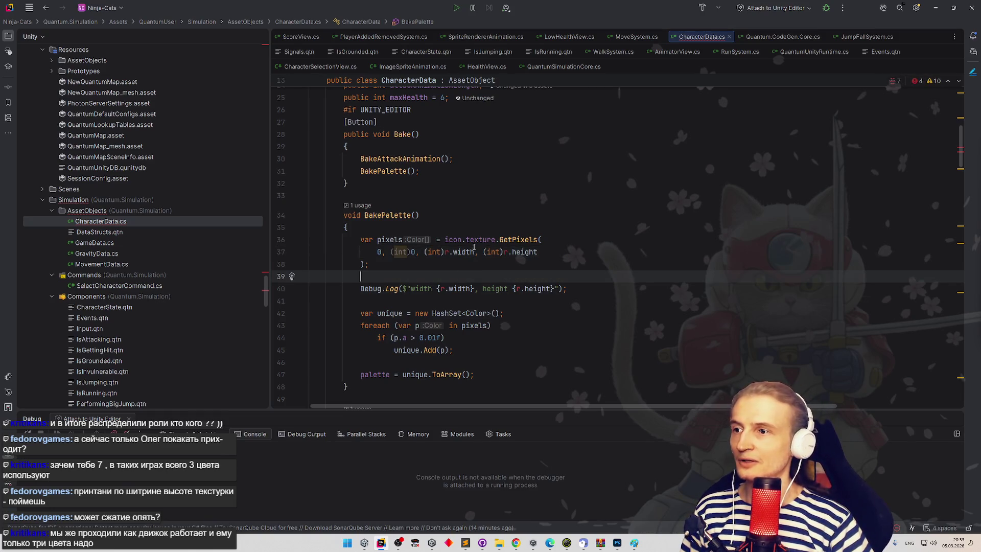
- Make the width argument icon.texture.width
{"action": "double_click", "coordinate": [473, 239]}
{"action": "key", "text": "ctrl+w"}
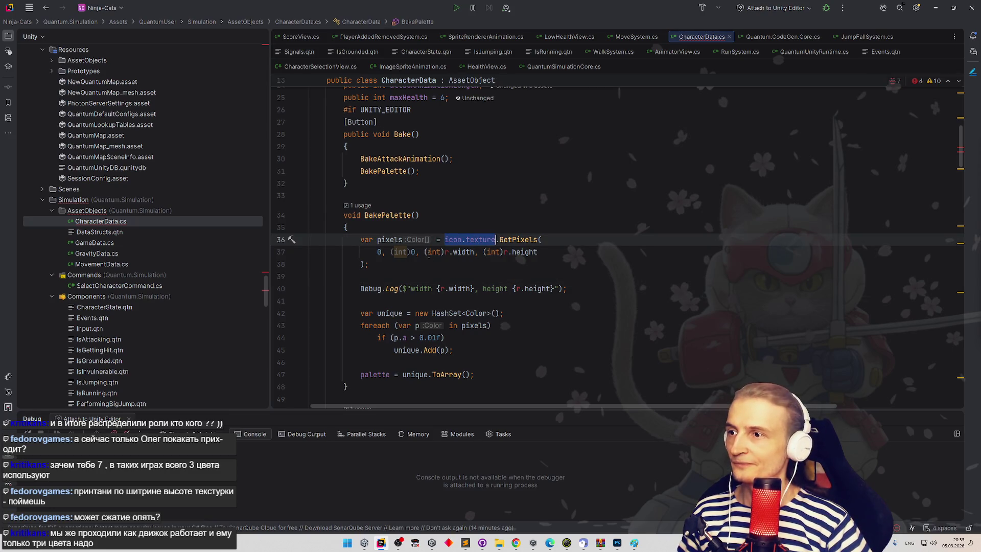
{"action": "key", "text": "ctrl+c"}
{"action": "left_click", "coordinate": [428, 252]}
{"action": "key", "text": "ctrl+w"}
{"action": "key", "text": "ctrl+w"}
{"action": "key", "text": "ctrl+v"}
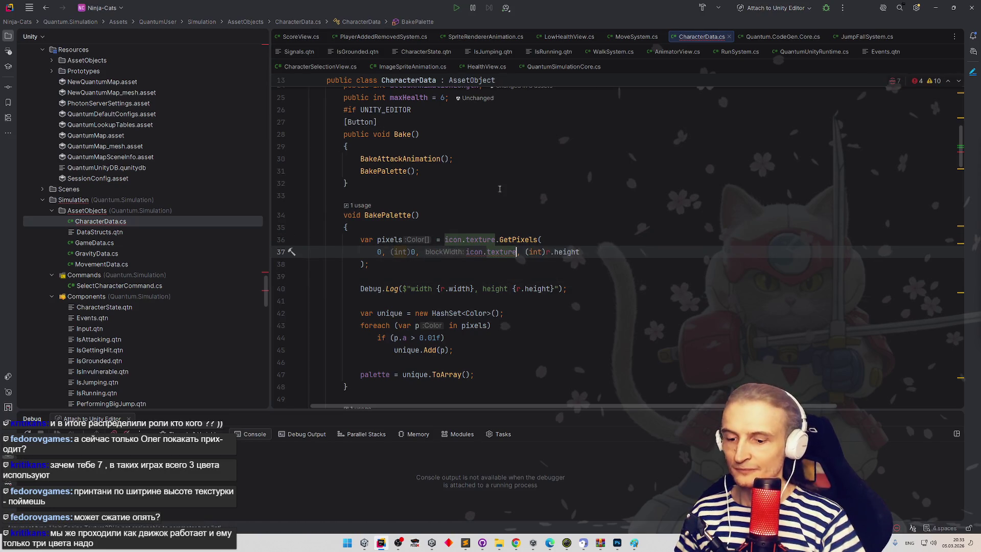
{"action": "type", "text": ".wi"}
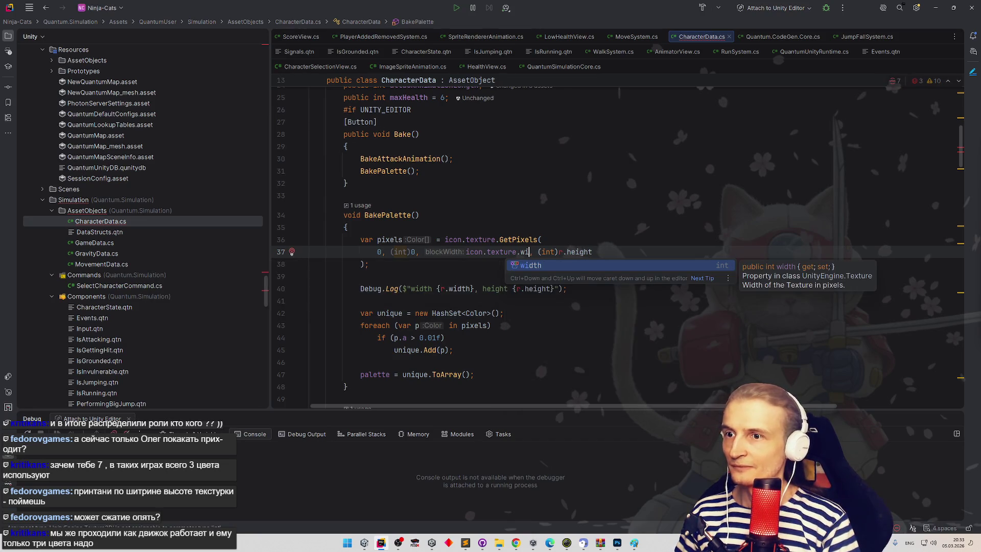
{"action": "key", "text": "Return"}
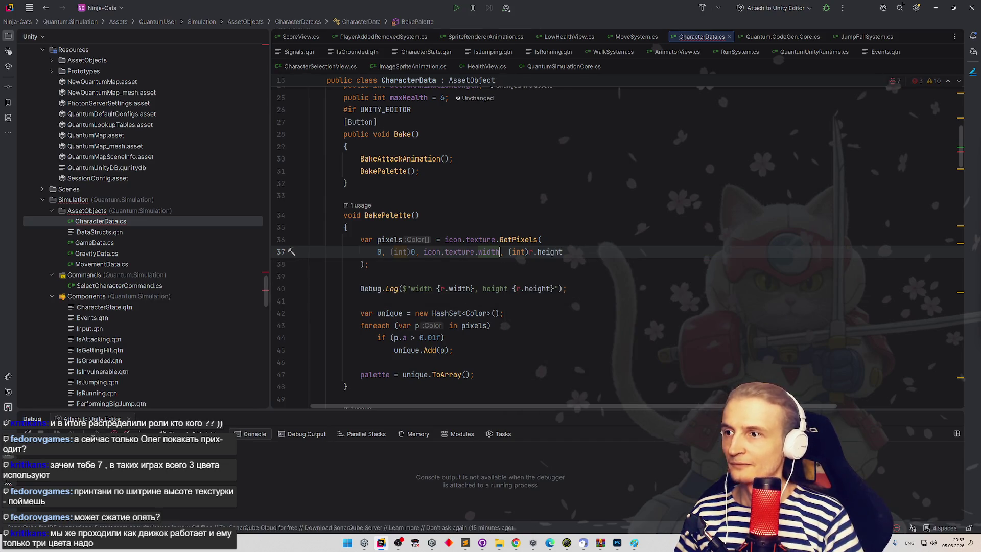
- Make the height argument icon.texture.height-33
{"action": "left_click_drag", "start_coordinate": [420, 252], "coordinate": [562, 252]}
{"action": "key", "text": "ctrl+c"}
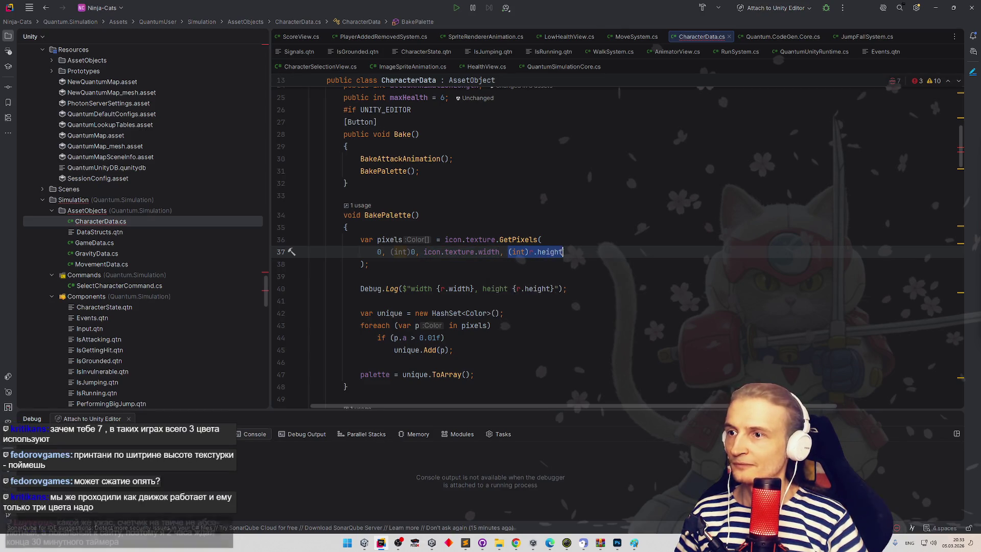
{"action": "key", "text": "ctrl+v"}
{"action": "key", "text": "ctrl+shift+Left"}
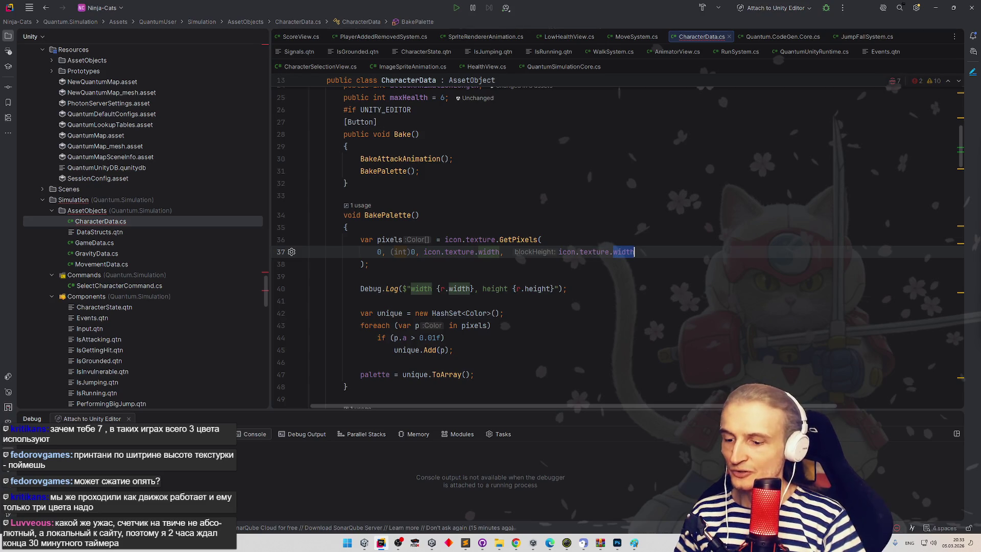
{"action": "type", "text": "height-33;"}
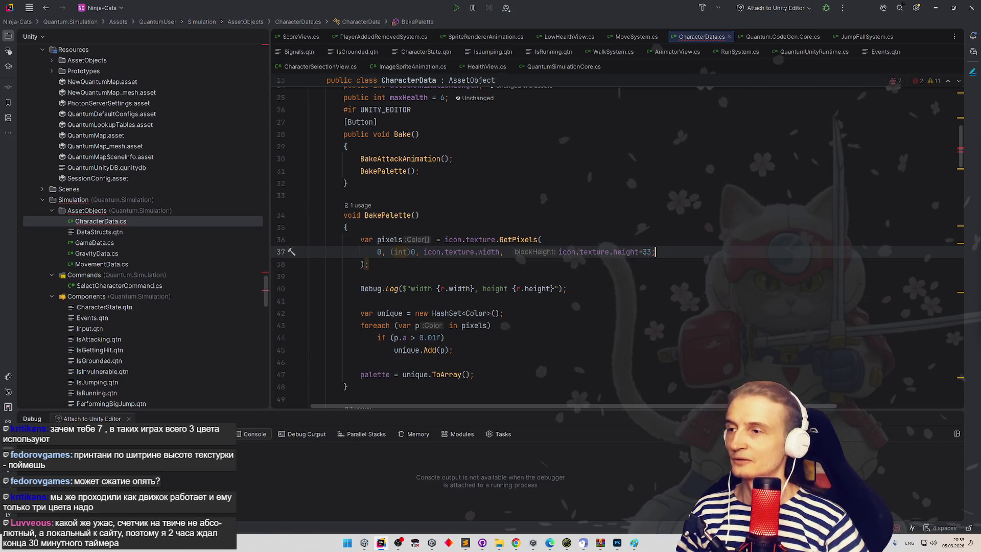
{"action": "type", "text": ")"}
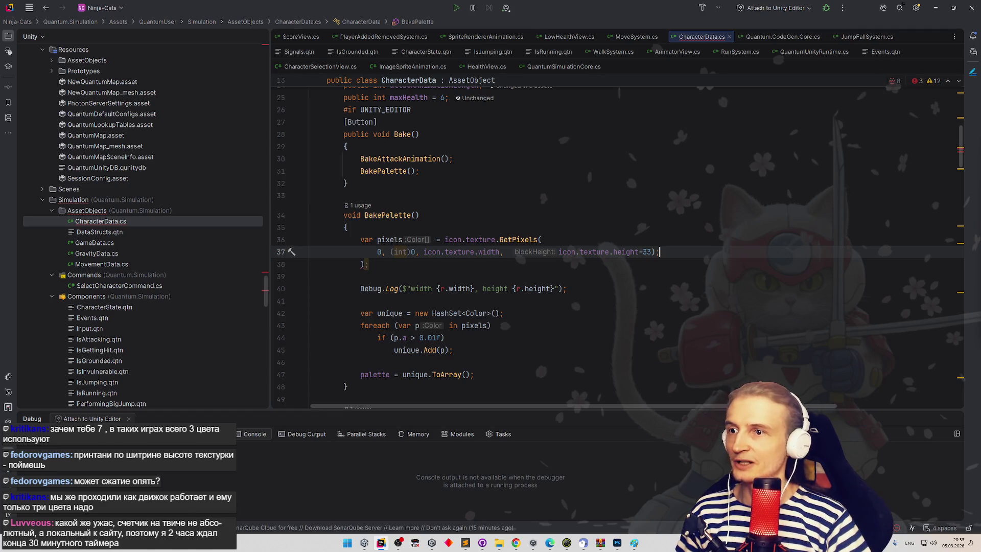
{"action": "key", "text": "BackSpace"}
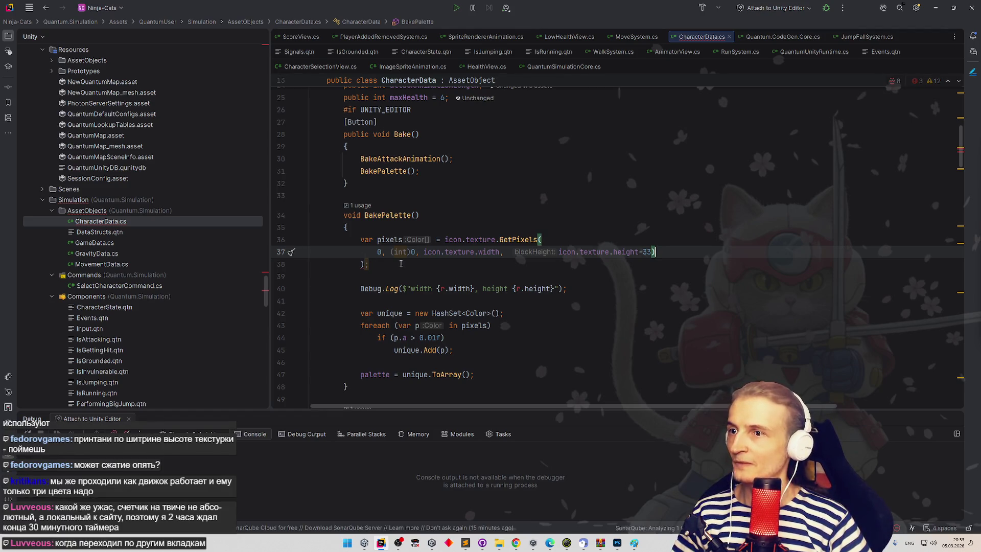
- Join the arguments onto the GetPixels( line and end it with a semicolon
{"action": "left_click", "coordinate": [376, 251]}
{"action": "key", "text": "BackSpace"}
{"action": "key", "text": "End"}
{"action": "type", "text": ";"}
{"action": "left_click", "coordinate": [393, 251]}
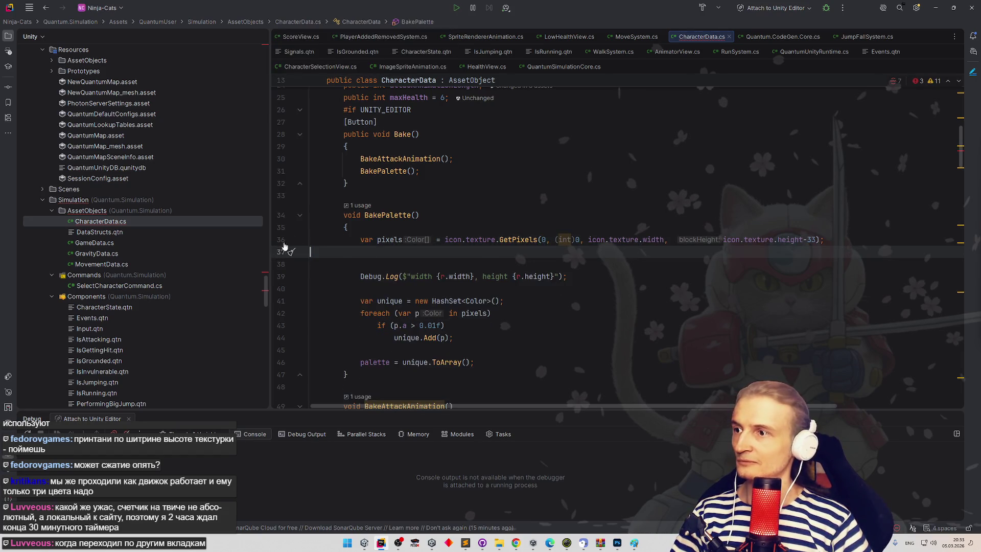
- Delete the stray closing line, then remove the HashSet and foreach loop
{"action": "key", "text": "ctrl+y"}
{"action": "left_click", "coordinate": [475, 196]}
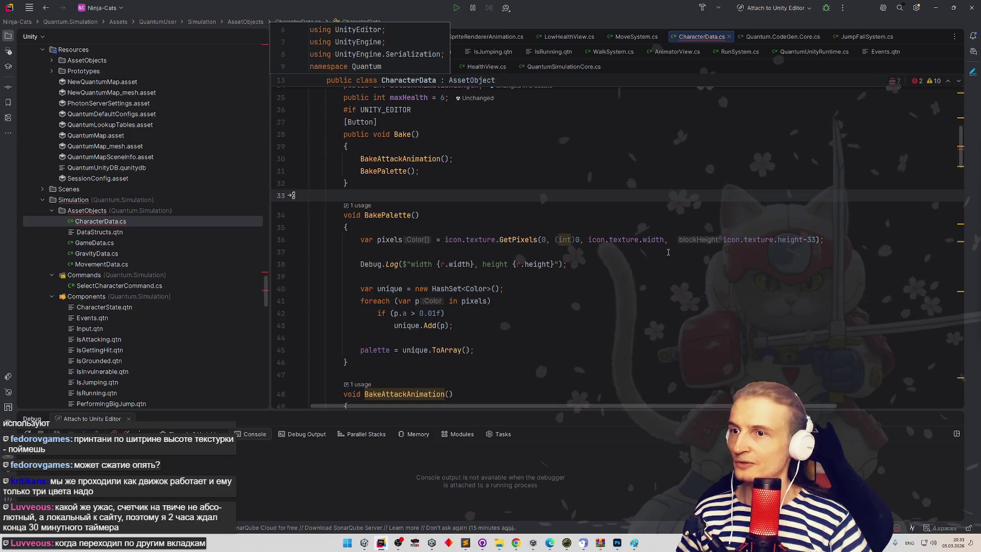
{"action": "left_click", "coordinate": [608, 240]}
{"action": "key", "text": "ctrl+w"}
{"action": "key", "text": "ctrl+w"}
{"action": "key", "text": "ctrl+w"}
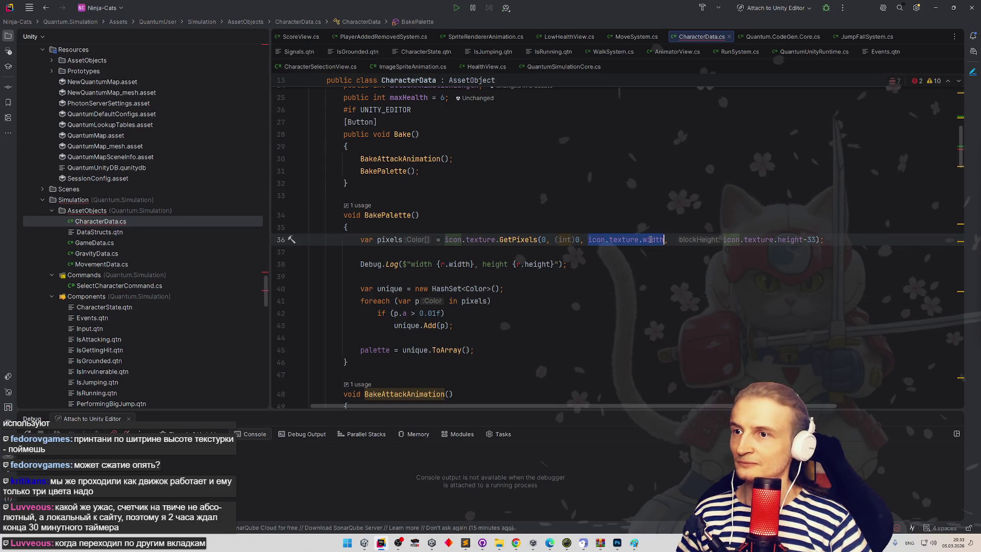
{"action": "double_click", "coordinate": [392, 240]}
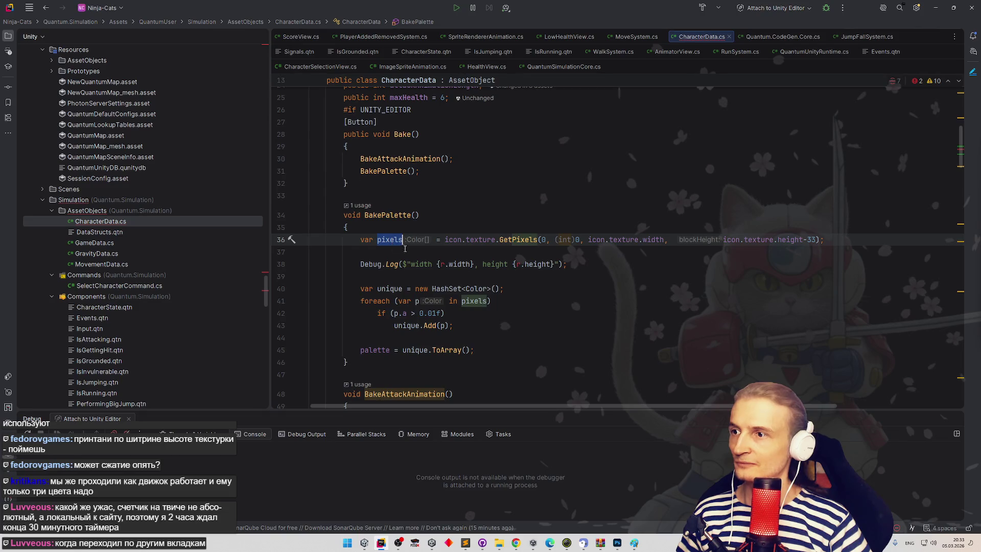
{"action": "left_click", "coordinate": [515, 283]}
{"action": "left_click", "coordinate": [651, 240]}
{"action": "key", "text": "ctrl+w"}
{"action": "key", "text": "ctrl+w"}
{"action": "key", "text": "ctrl+w"}
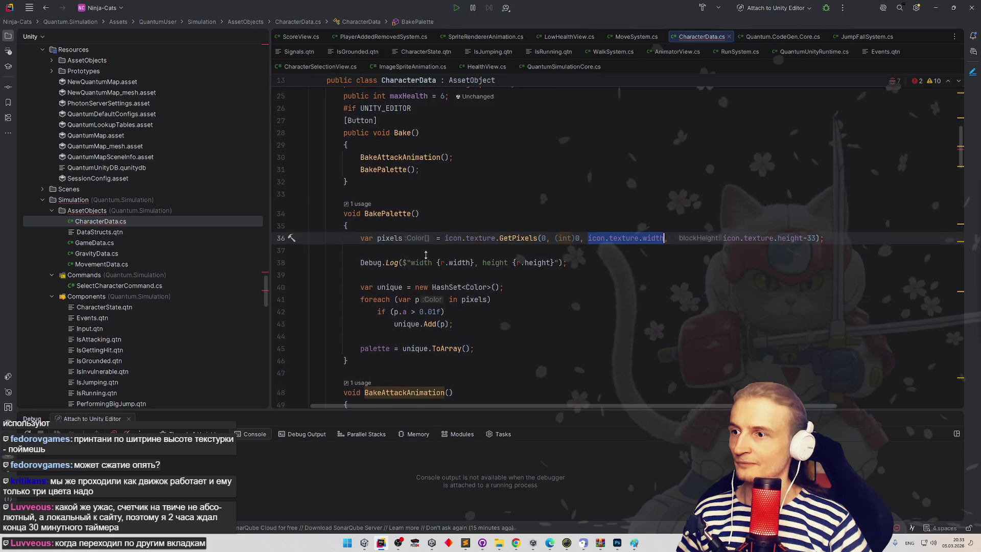
{"action": "scroll", "coordinate": [427, 256], "scroll_direction": "down", "scroll_amount": 1}
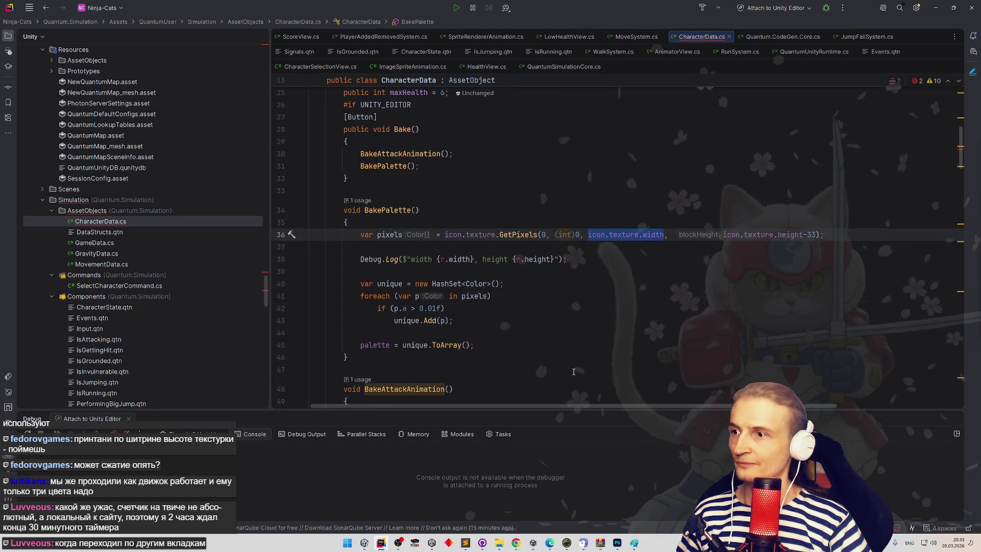
{"action": "left_click_drag", "start_coordinate": [473, 327], "coordinate": [361, 278]}
{"action": "key", "text": "BackSpace"}
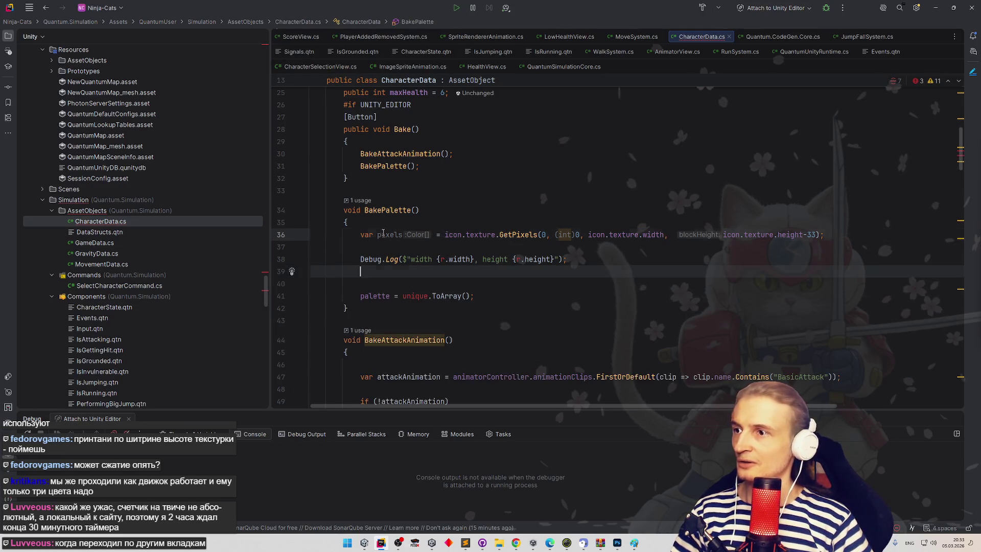
- Replace unique.ToArray() with pixels.Distinct().ToArray() and remove an extra blank line
{"action": "double_click", "coordinate": [414, 296]}
{"action": "key", "text": "ctrl+shift+Right"}
{"action": "key", "text": "shift+Right"}
{"action": "key", "text": "shift+Right"}
{"action": "type", "text": "pixels."}
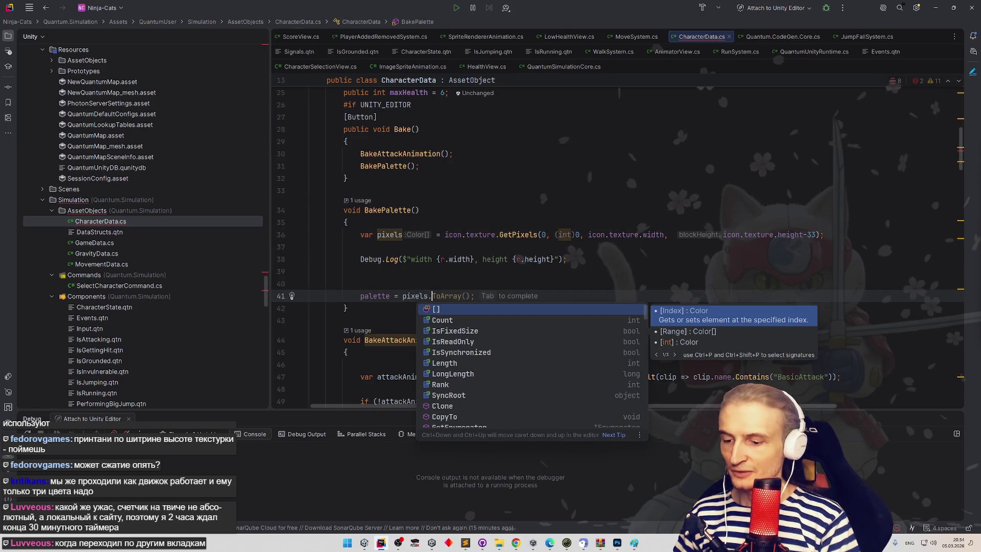
{"action": "type", "text": "Di;"}
{"action": "key", "text": "Return"}
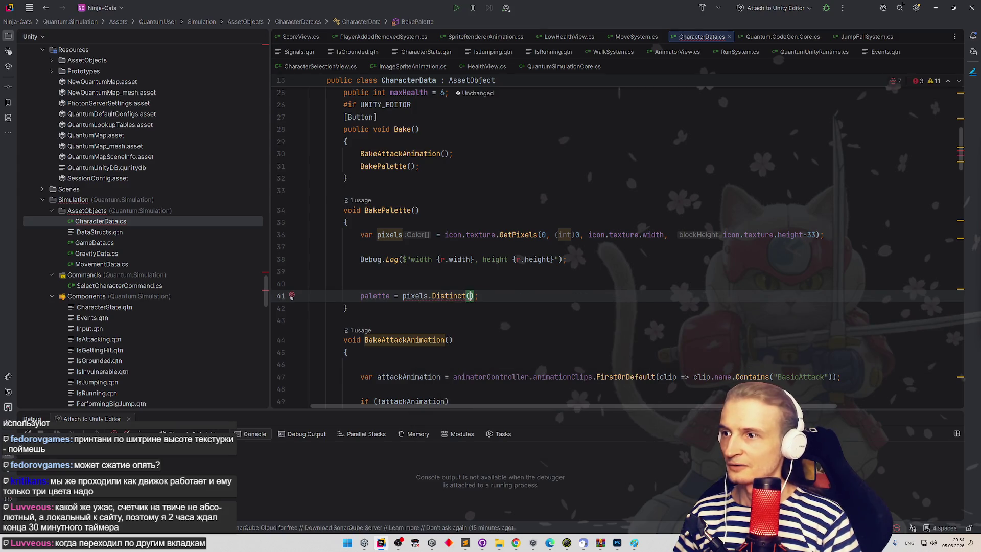
{"action": "type", "text": "."}
{"action": "key", "text": "Down"}
{"action": "key", "text": "Down"}
{"action": "key", "text": "Down"}
{"action": "key", "text": "Return"}
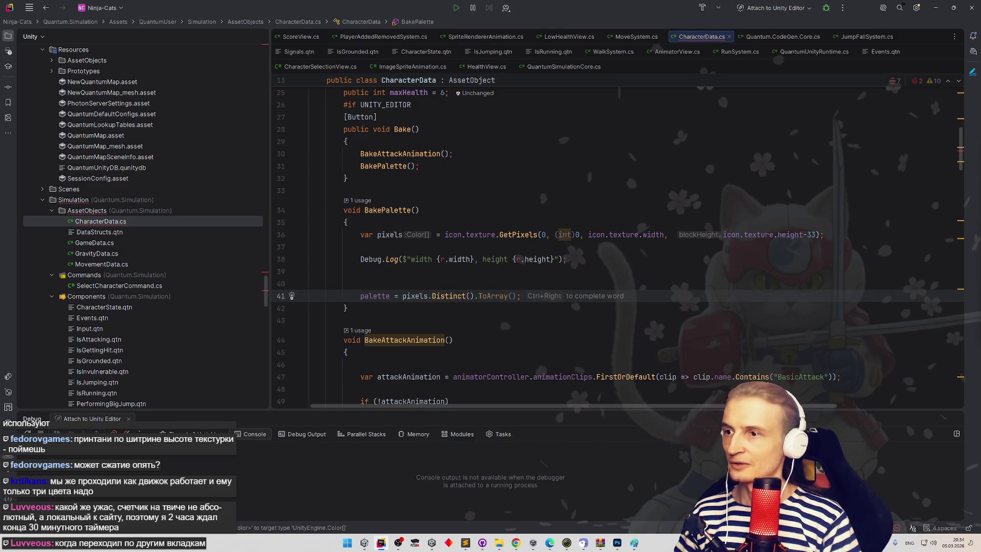
{"action": "left_click", "coordinate": [471, 318]}
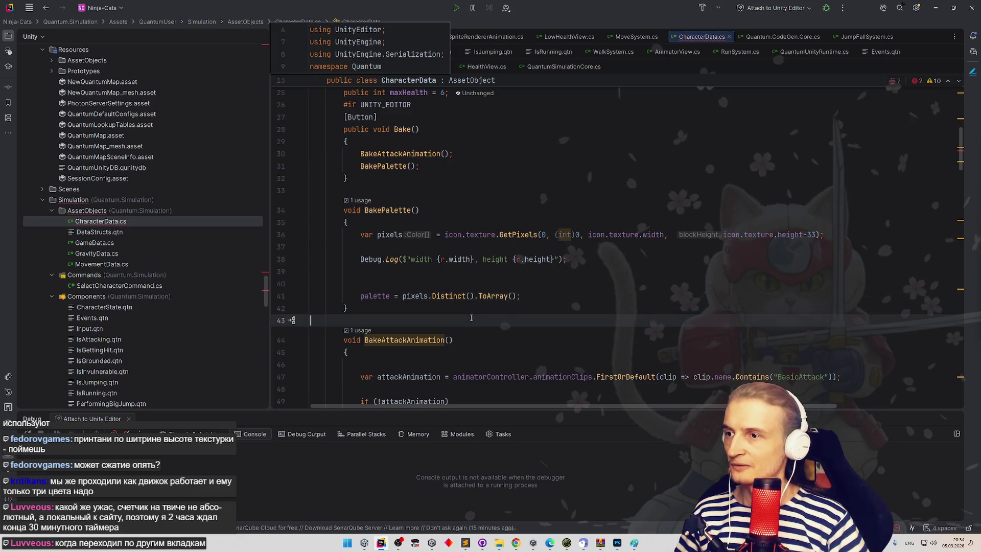
{"action": "left_click", "coordinate": [402, 284]}
{"action": "key", "text": "BackSpace"}
{"action": "left_click", "coordinate": [568, 282]}
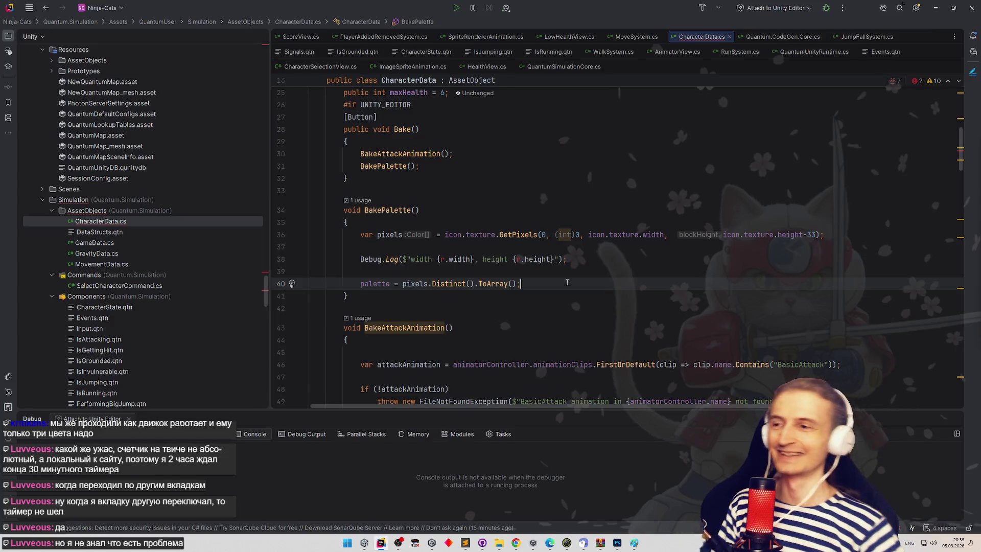
- Delete the Debug.Log line and change 'var pixels' to 'palette' on the GetPixels line
{"action": "left_click_drag", "start_coordinate": [285, 280], "coordinate": [284, 259]}
{"action": "key", "text": "Delete"}
{"action": "key", "text": "BackSpace"}
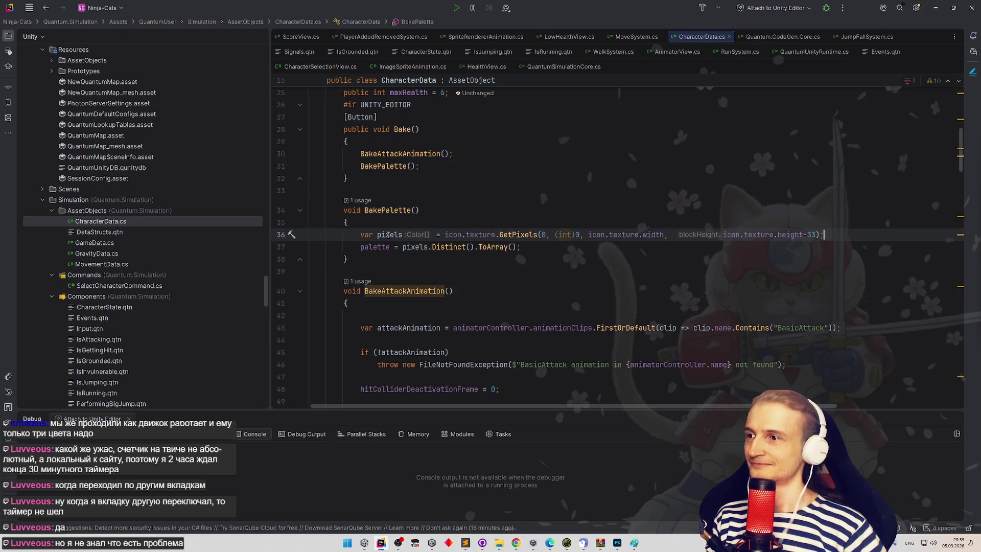
{"action": "left_click", "coordinate": [391, 246]}
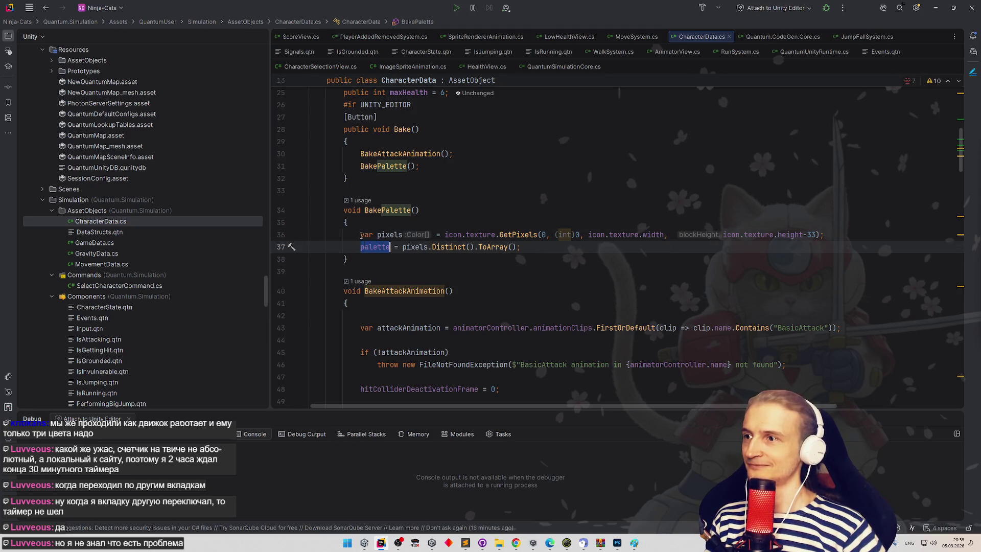
{"action": "left_click", "coordinate": [374, 235]}
{"action": "key", "text": "ctrl+shift+Right"}
{"action": "type", "text": "palette"}
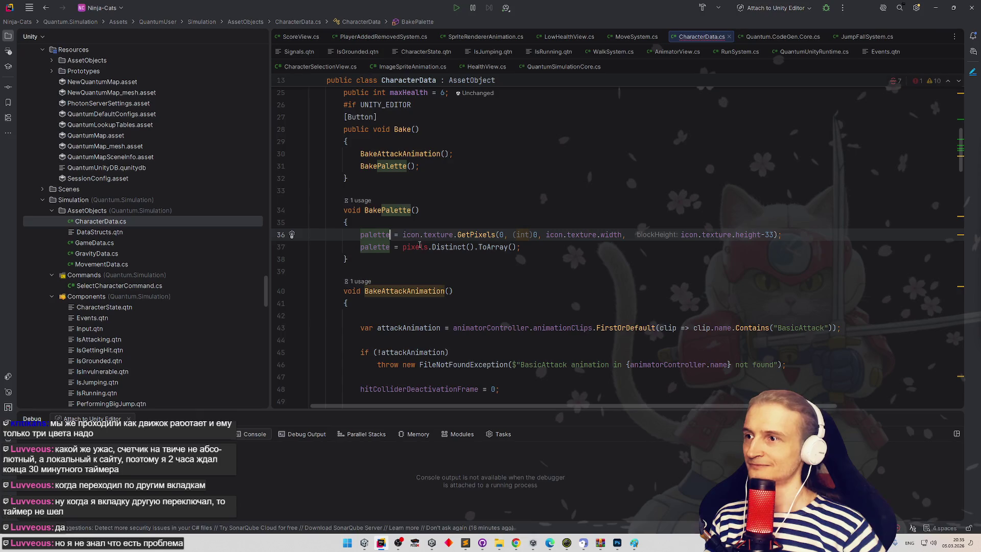
- Append .Distinct().ToArray() to the GetPixels call before its semicolon
{"action": "left_click_drag", "start_coordinate": [403, 247], "coordinate": [517, 246]}
{"action": "key", "text": "BackSpace"}
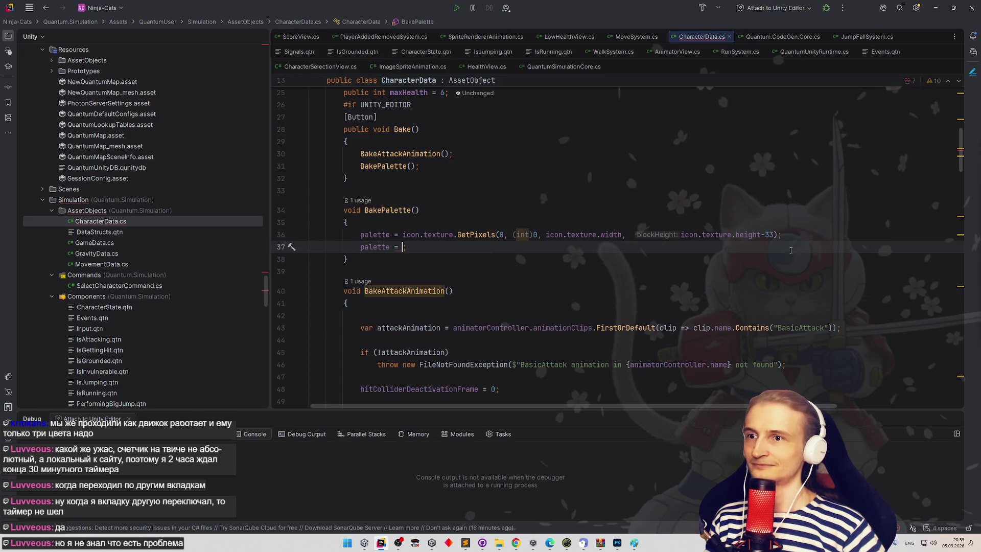
{"action": "key", "text": "ctrl+z"}
{"action": "left_click_drag", "start_coordinate": [431, 247], "coordinate": [517, 247]}
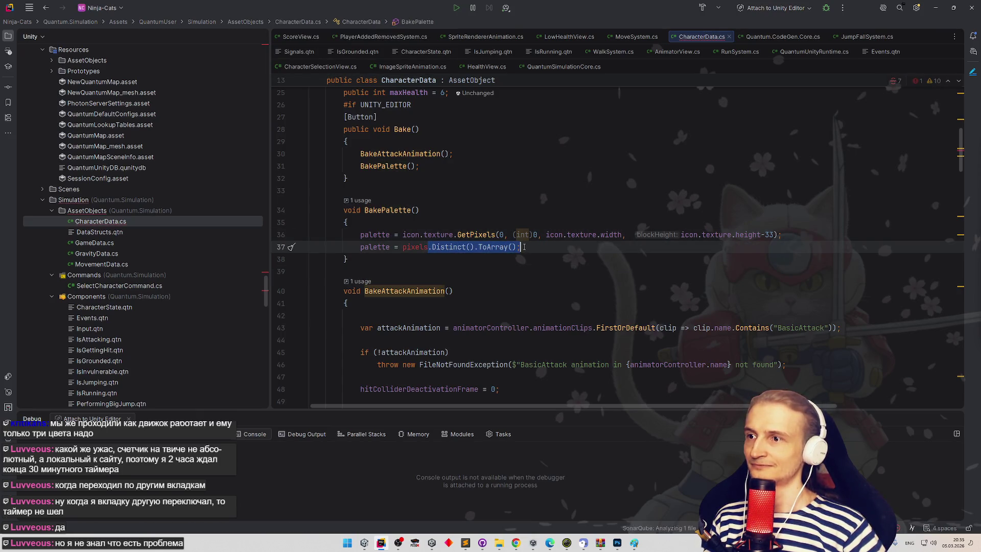
{"action": "key", "text": "ctrl+c"}
{"action": "left_click", "coordinate": [777, 235]}
{"action": "key", "text": "ctrl+v"}
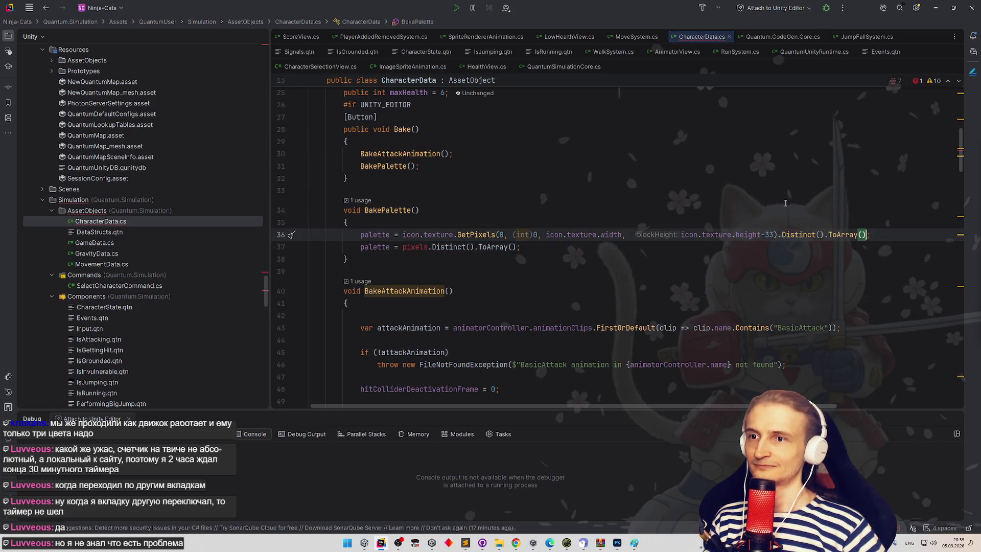
- Delete the now-redundant old palette line, then switch to the browser
{"action": "left_click", "coordinate": [786, 203]}
{"action": "triple_click", "coordinate": [511, 247]}
{"action": "key", "text": "BackSpace"}
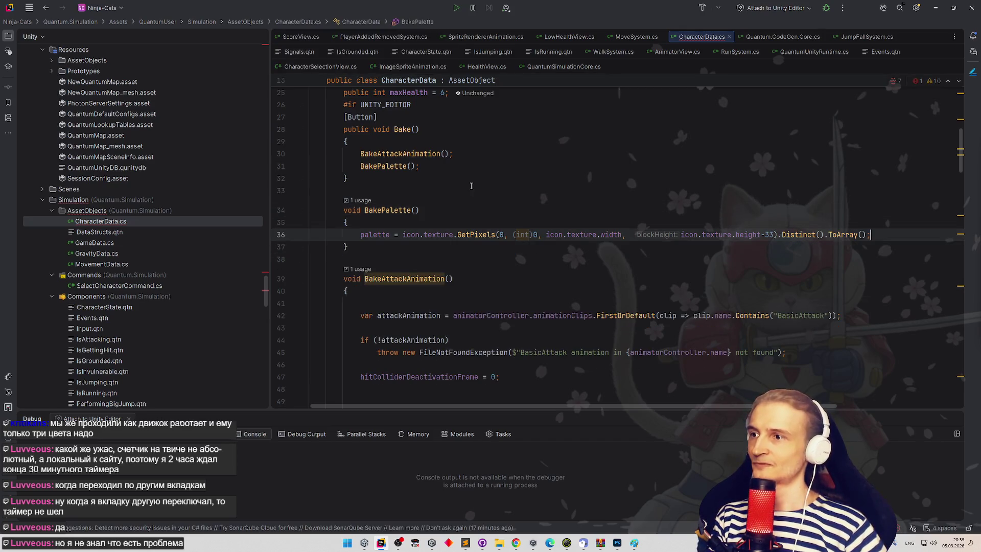
{"action": "left_click", "coordinate": [486, 193]}
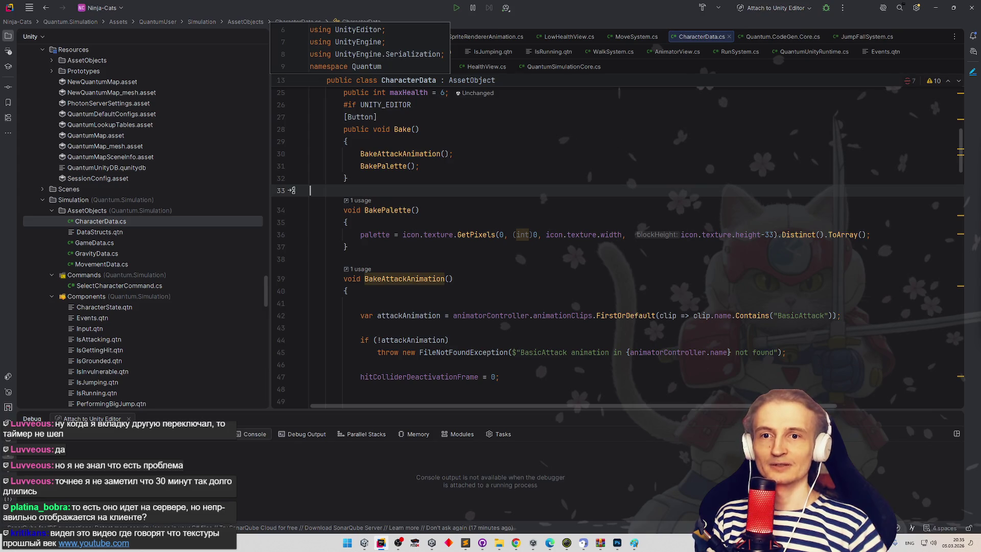
{"action": "key", "text": "alt+Tab"}
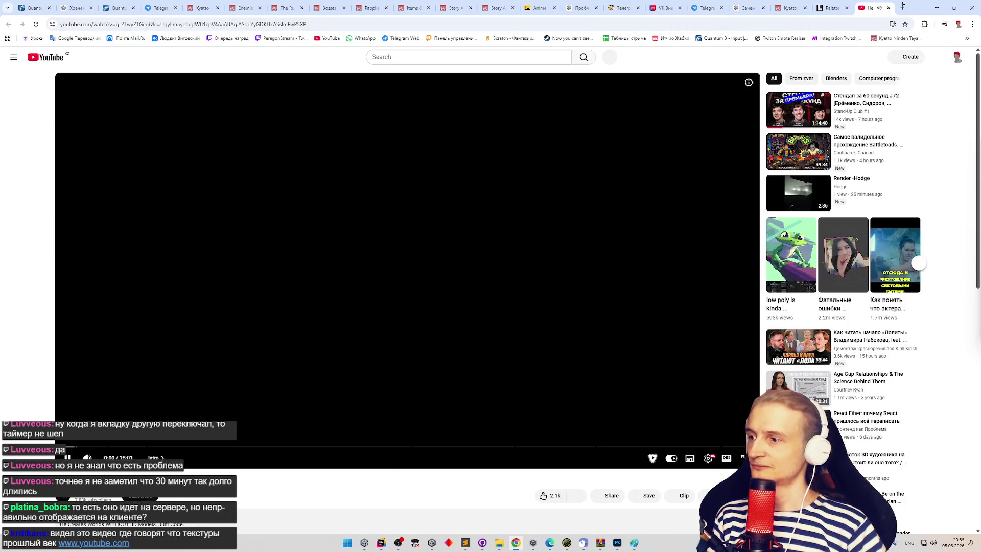
- Seek the Shadertoy video forward to the Procedural Generation chapter, then minimize the browser
{"action": "left_click", "coordinate": [67, 458]}
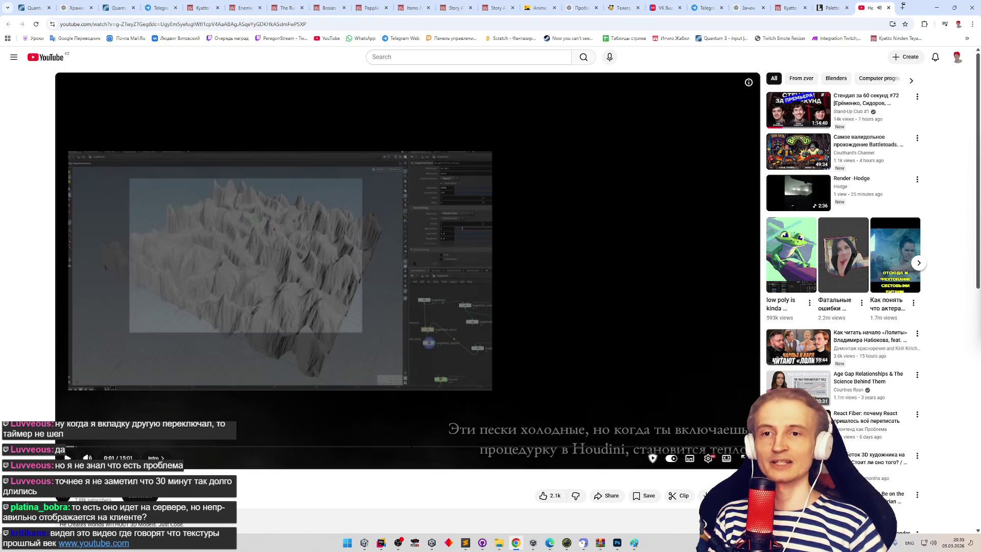
{"action": "left_click", "coordinate": [67, 458]}
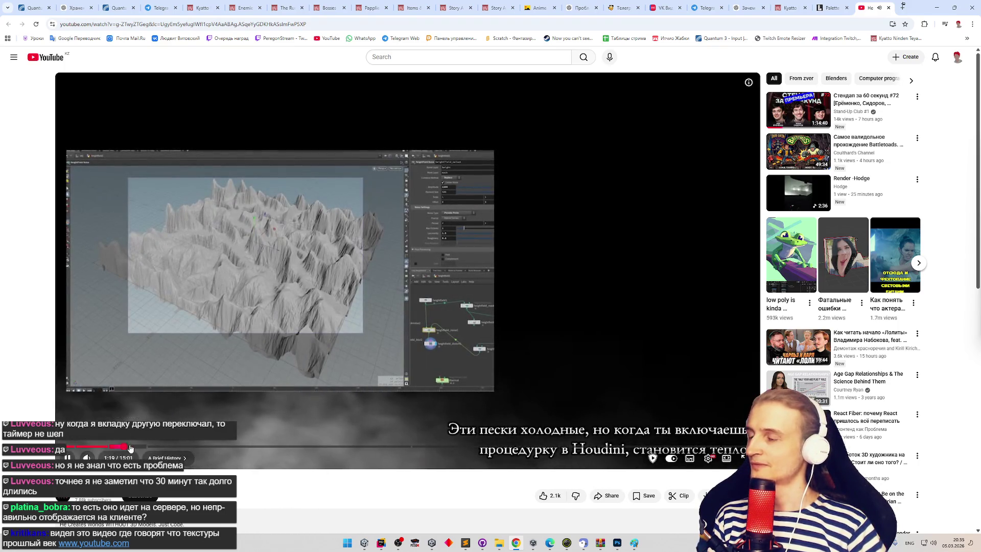
{"action": "left_click", "coordinate": [173, 448]}
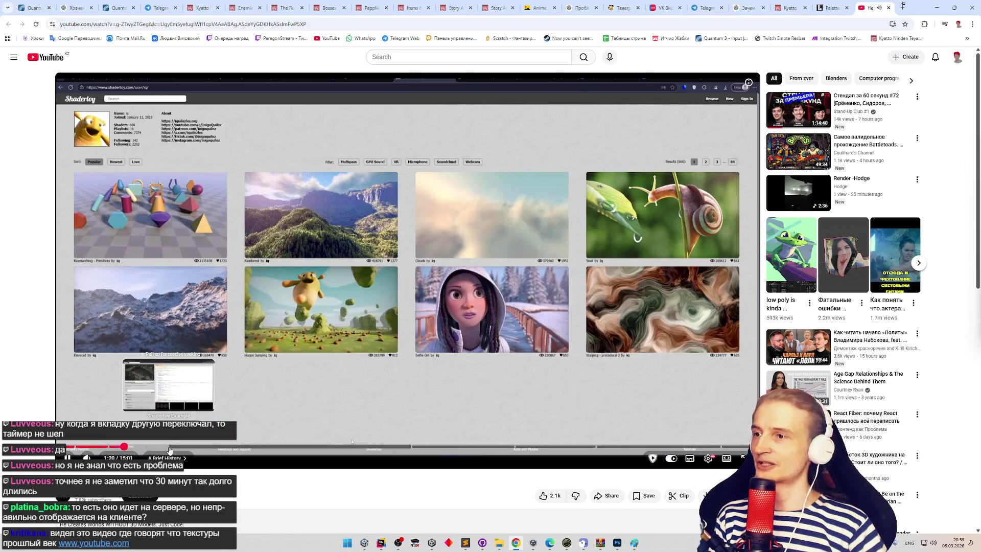
{"action": "left_click", "coordinate": [235, 448]}
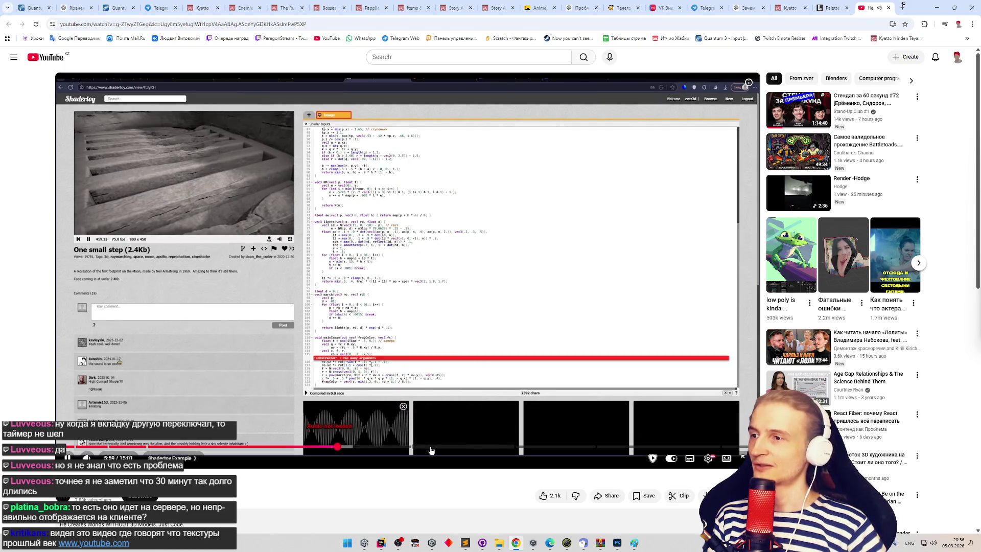
{"action": "left_click", "coordinate": [431, 448]}
{"action": "left_click", "coordinate": [486, 448]}
{"action": "left_click", "coordinate": [584, 325]}
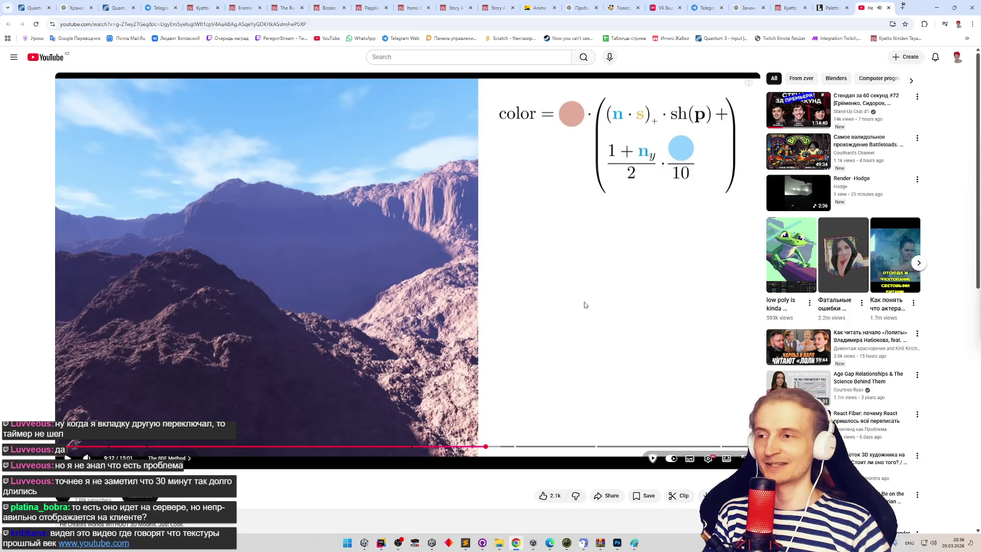
{"action": "left_click", "coordinate": [546, 447]}
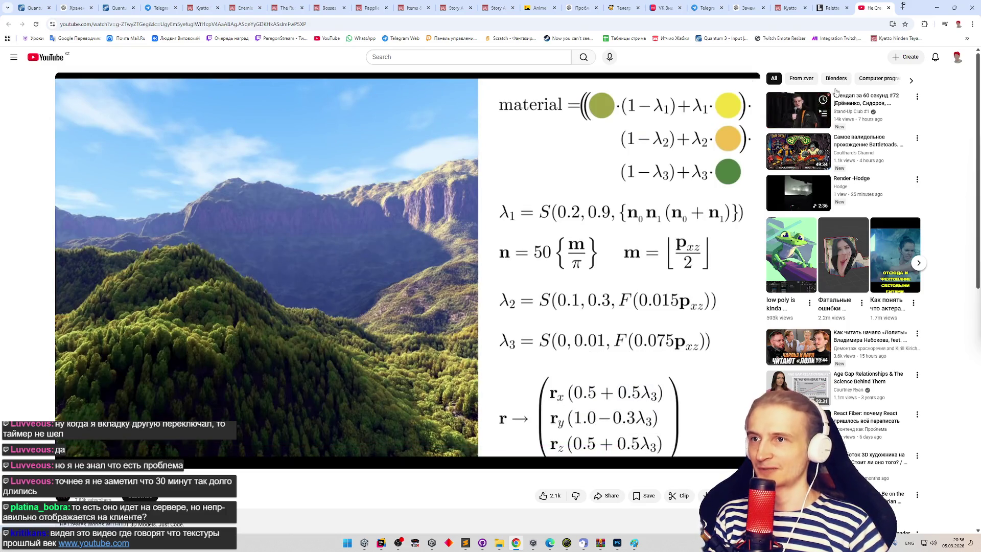
{"action": "left_click", "coordinate": [937, 8]}
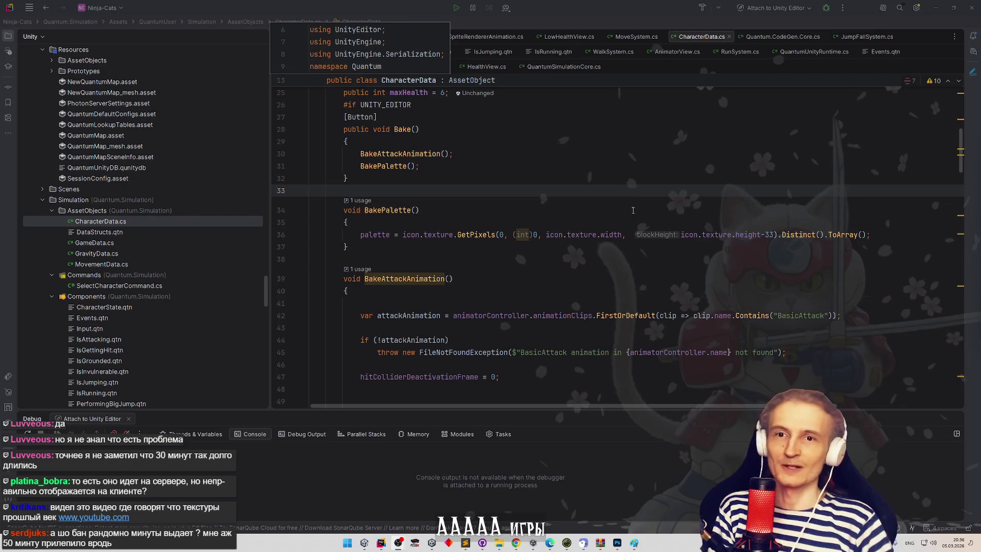
- Review lines 34–38 of BakePalette in CharacterData.cs, then switch to the Unity Editor
{"action": "left_click", "coordinate": [634, 210]}
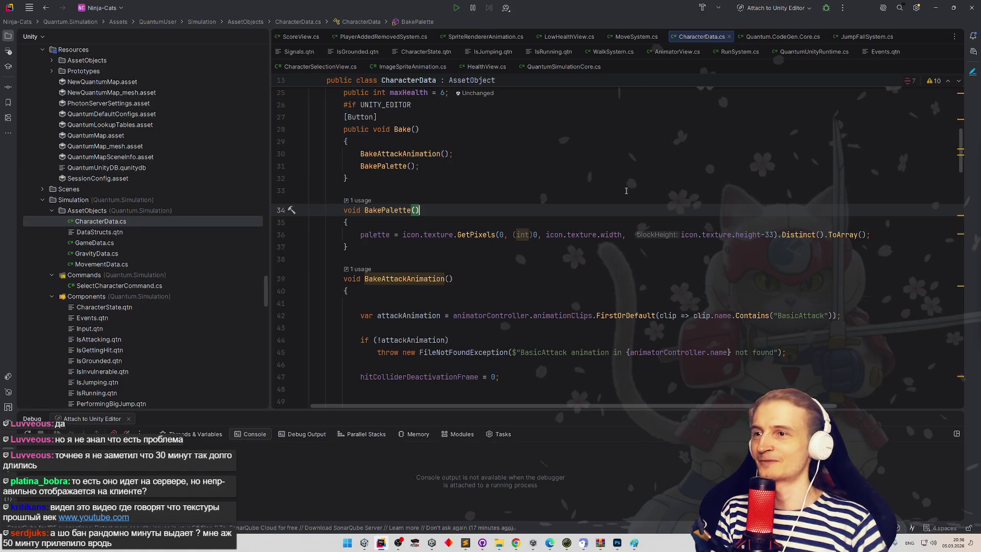
{"action": "left_click", "coordinate": [489, 236]}
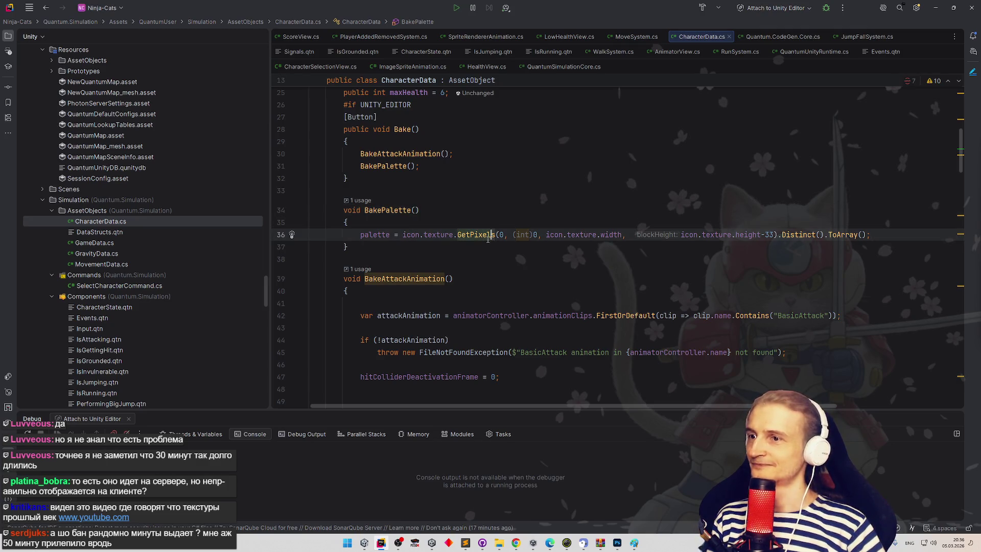
{"action": "left_click", "coordinate": [477, 250]}
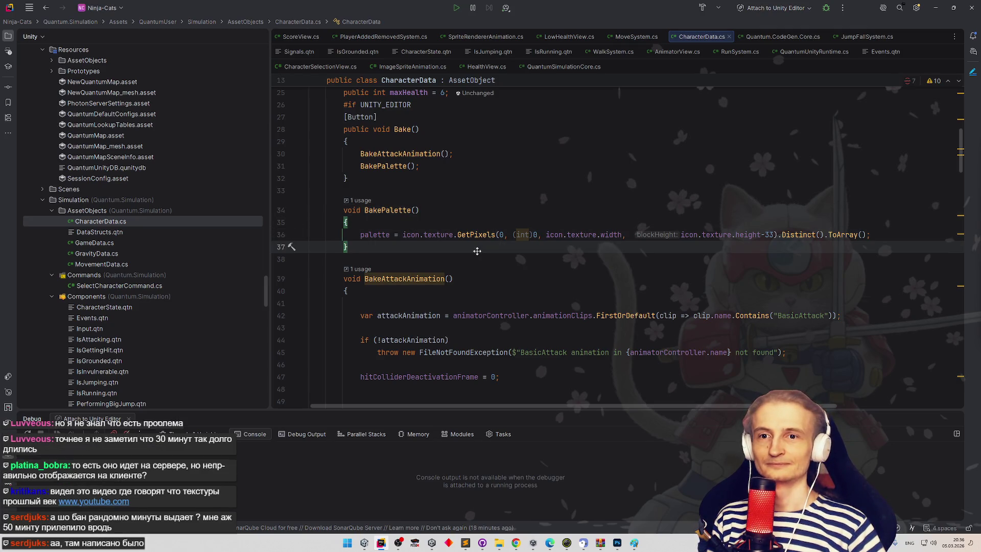
{"action": "scroll", "coordinate": [477, 251], "scroll_direction": "down", "scroll_amount": 1}
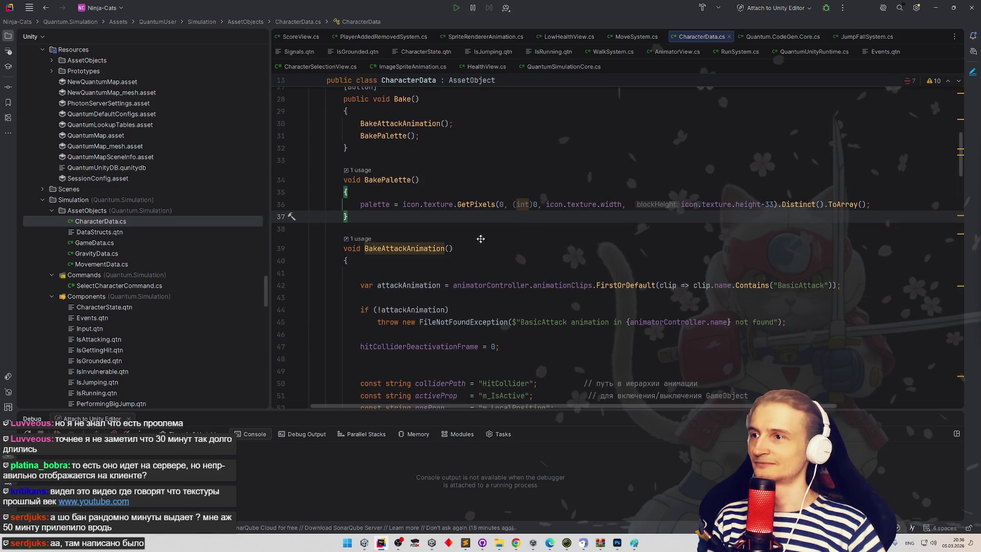
{"action": "left_click", "coordinate": [474, 229]}
{"action": "scroll", "coordinate": [473, 227], "scroll_direction": "up", "scroll_amount": 1}
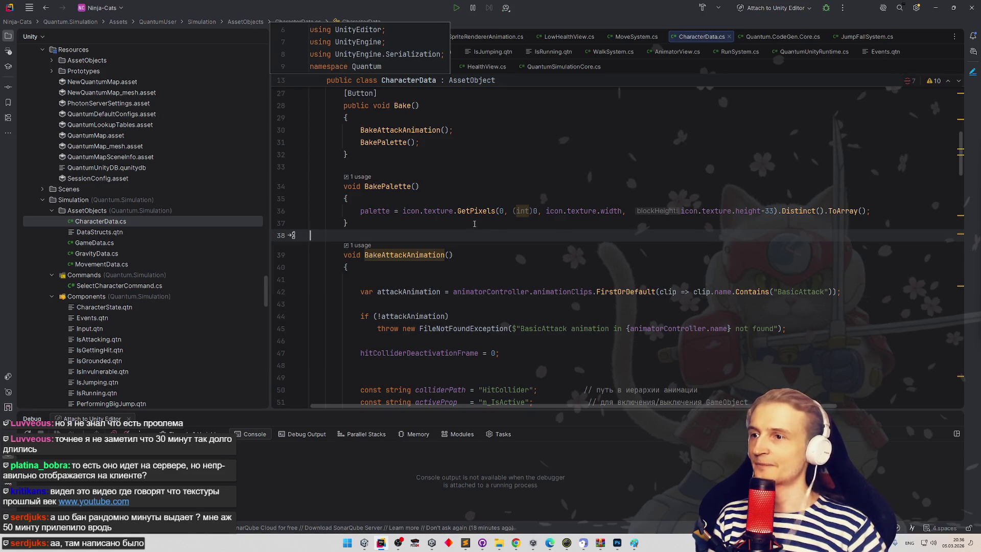
{"action": "left_click", "coordinate": [936, 7]}
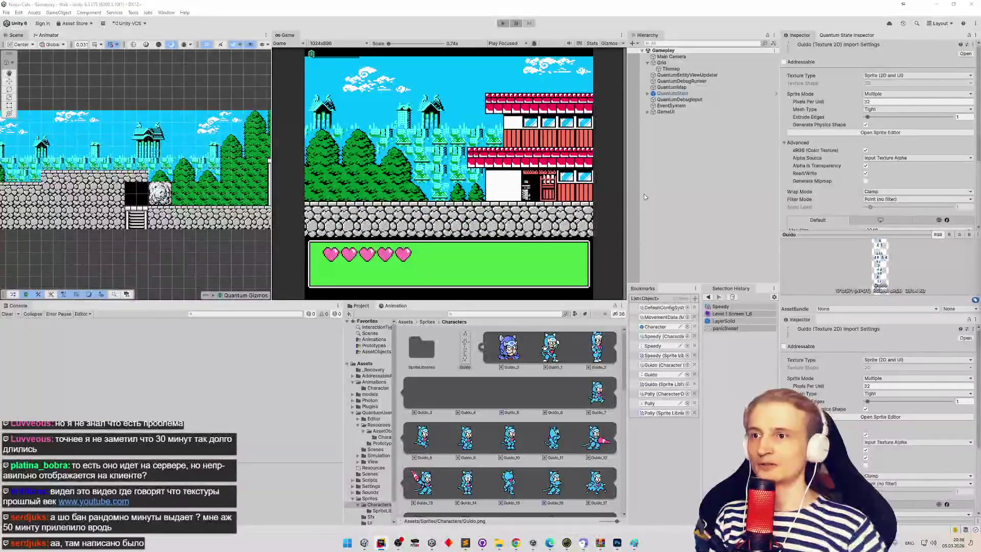
- Select the Guido texture, then open the Speedy character data asset
{"action": "left_click", "coordinate": [465, 350]}
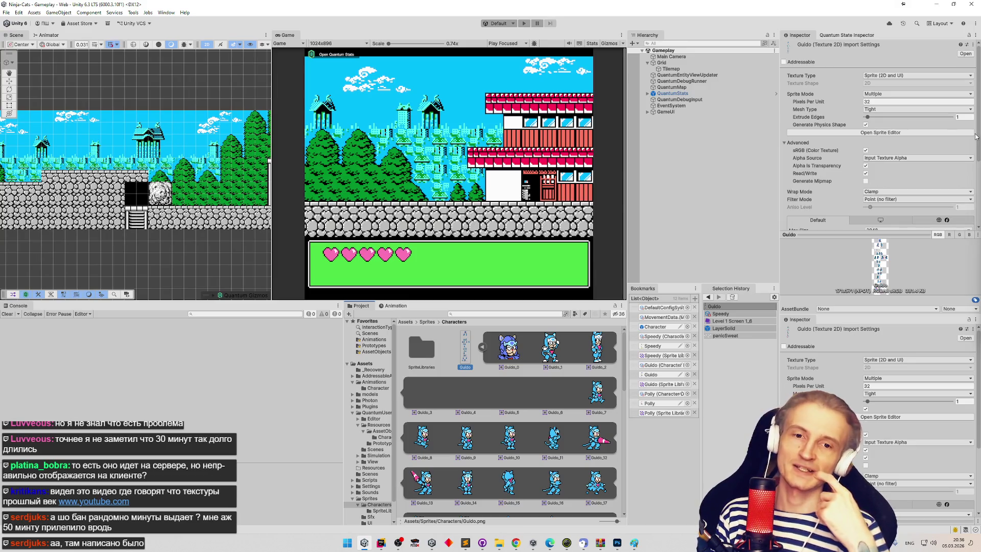
{"action": "left_click", "coordinate": [663, 337]}
{"action": "left_click", "coordinate": [488, 349]}
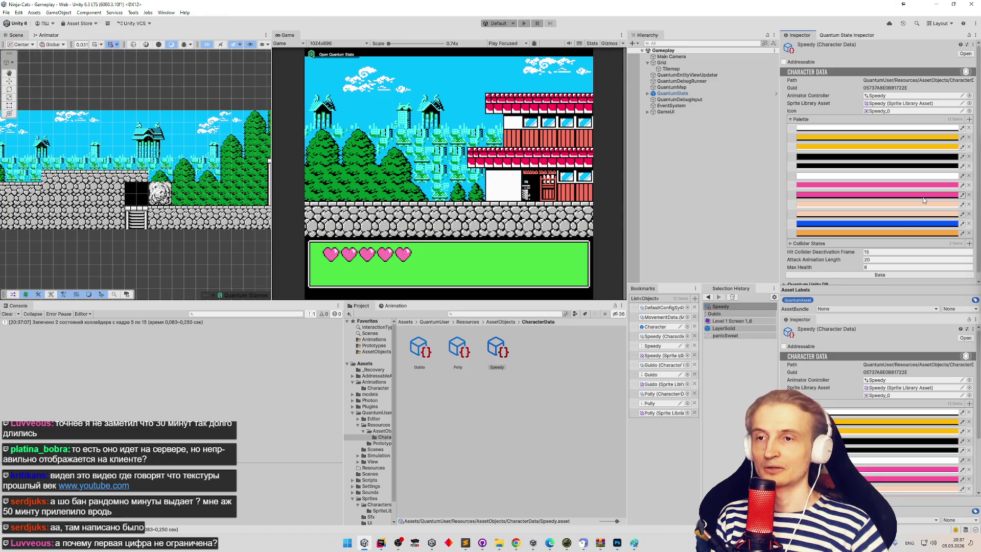
- Inspect the peach and blue palette colours without changing them, then switch to Rider
{"action": "left_click", "coordinate": [826, 214]}
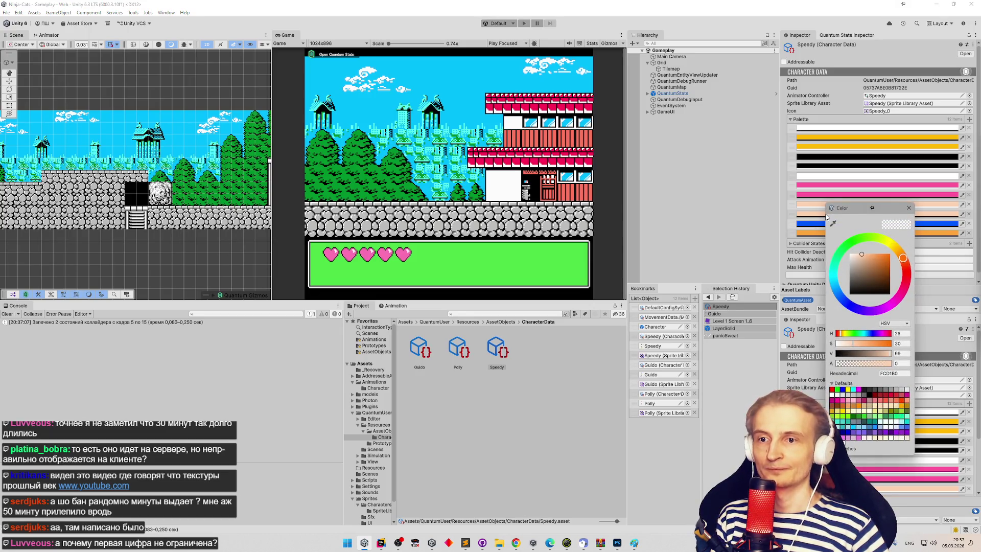
{"action": "left_click", "coordinate": [909, 208]}
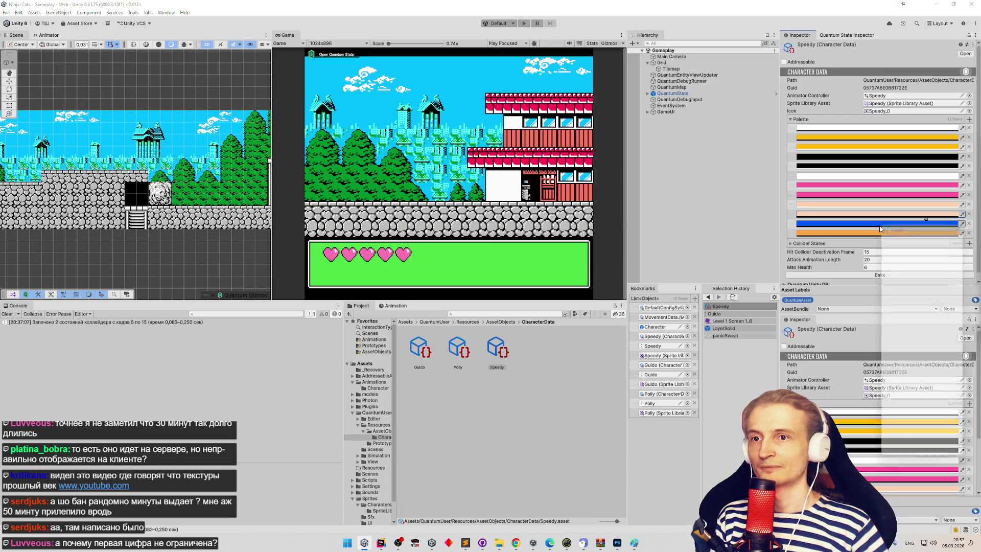
{"action": "left_click", "coordinate": [880, 233]}
{"action": "left_click", "coordinate": [960, 224]}
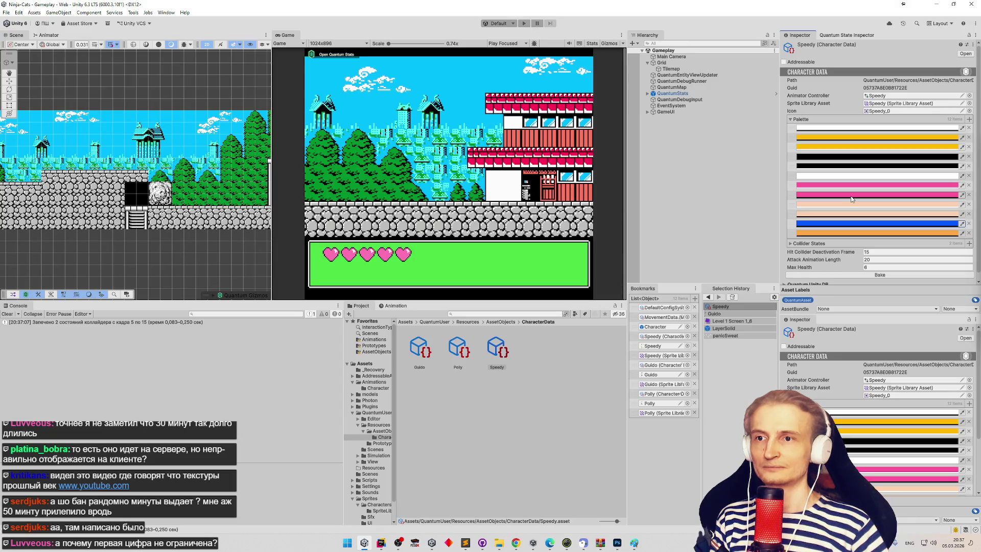
{"action": "left_click", "coordinate": [380, 542]}
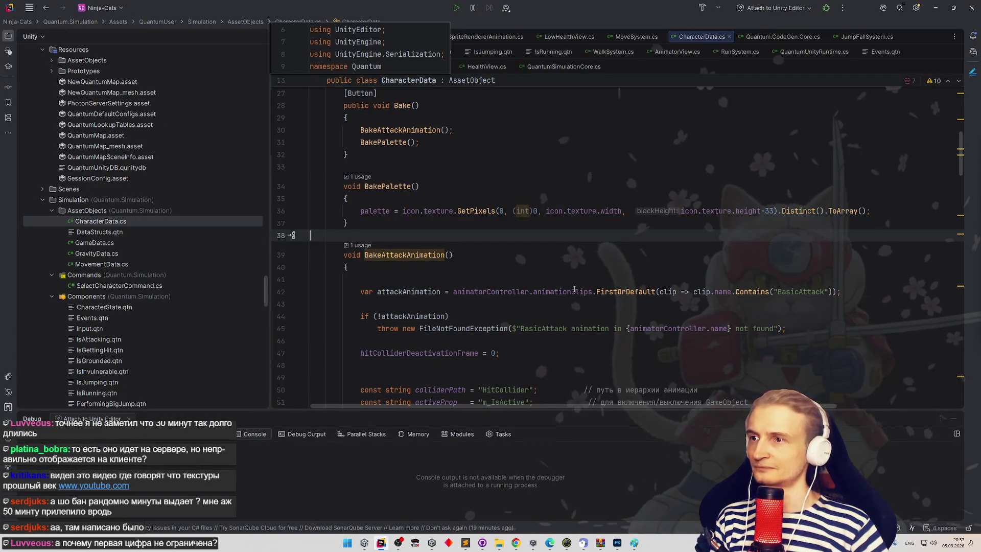
{"action": "left_click", "coordinate": [383, 543]}
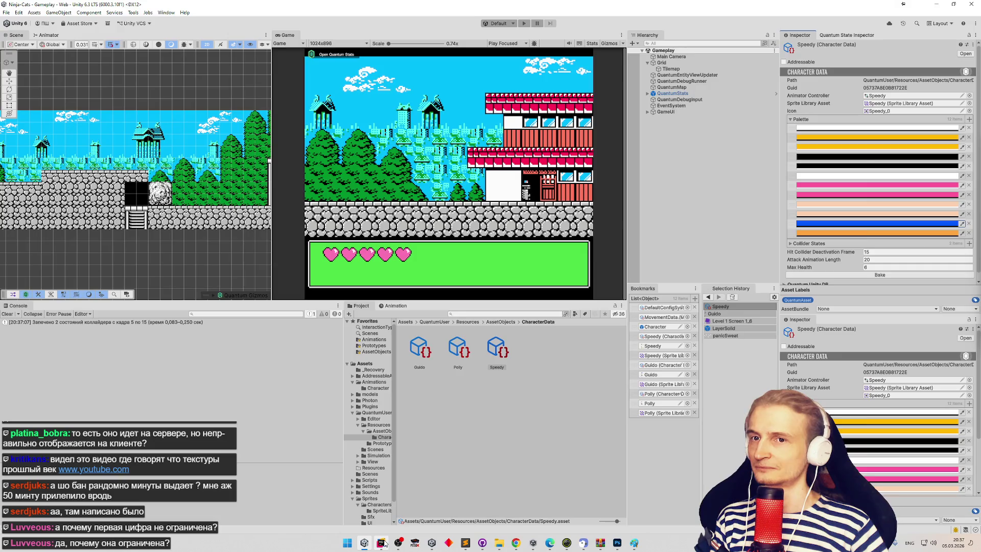
{"action": "left_click", "coordinate": [383, 543]}
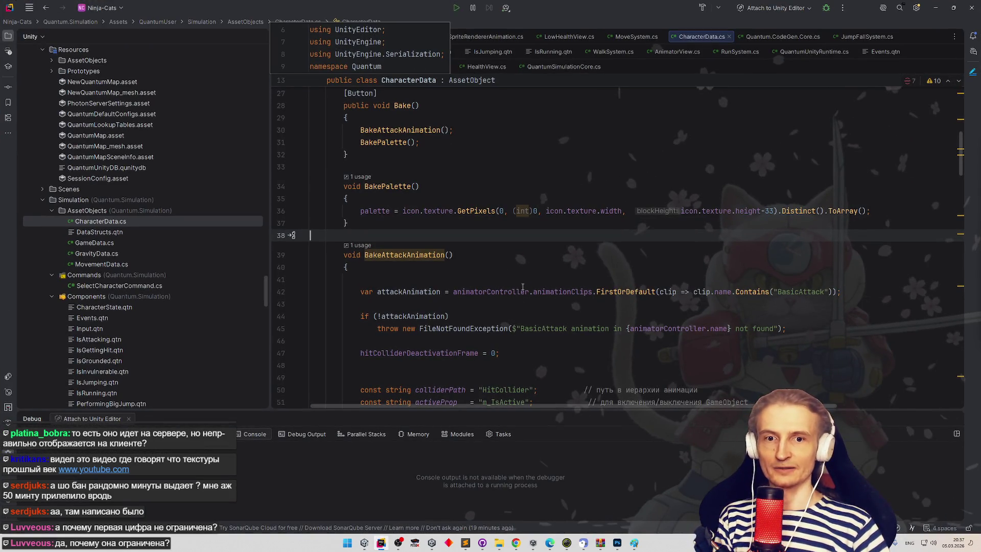
{"action": "mouse_move", "coordinate": [523, 287]}
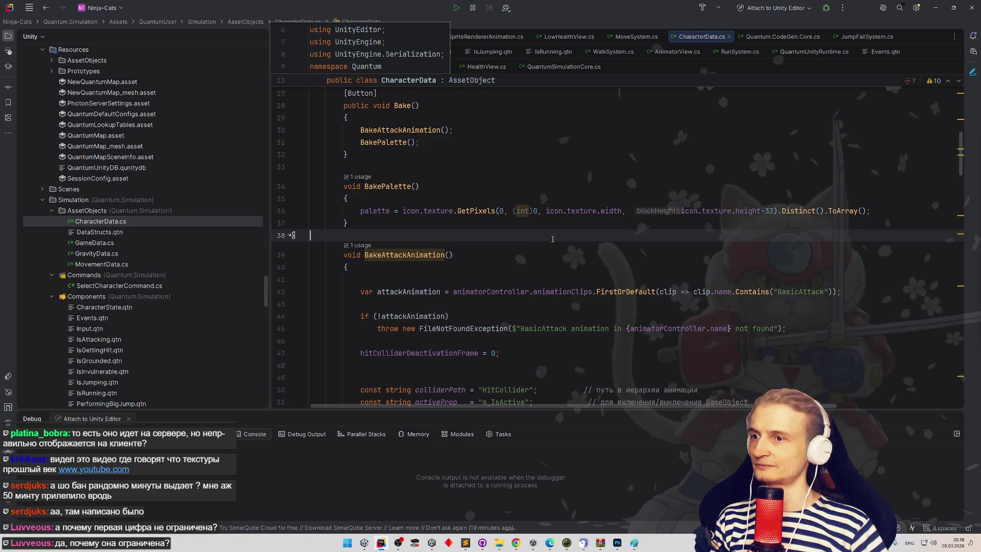
{"action": "scroll", "coordinate": [552, 240], "scroll_direction": "down", "scroll_amount": 1}
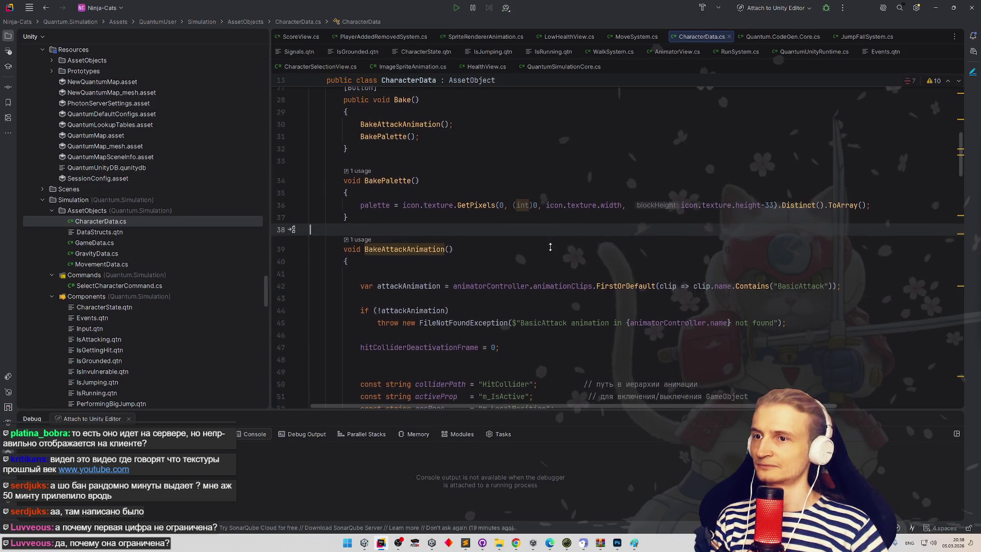
{"action": "scroll", "coordinate": [550, 247], "scroll_direction": "down", "scroll_amount": 1}
{"action": "scroll", "coordinate": [551, 235], "scroll_direction": "up", "scroll_amount": 2}
{"action": "scroll", "coordinate": [557, 229], "scroll_direction": "up", "scroll_amount": 2}
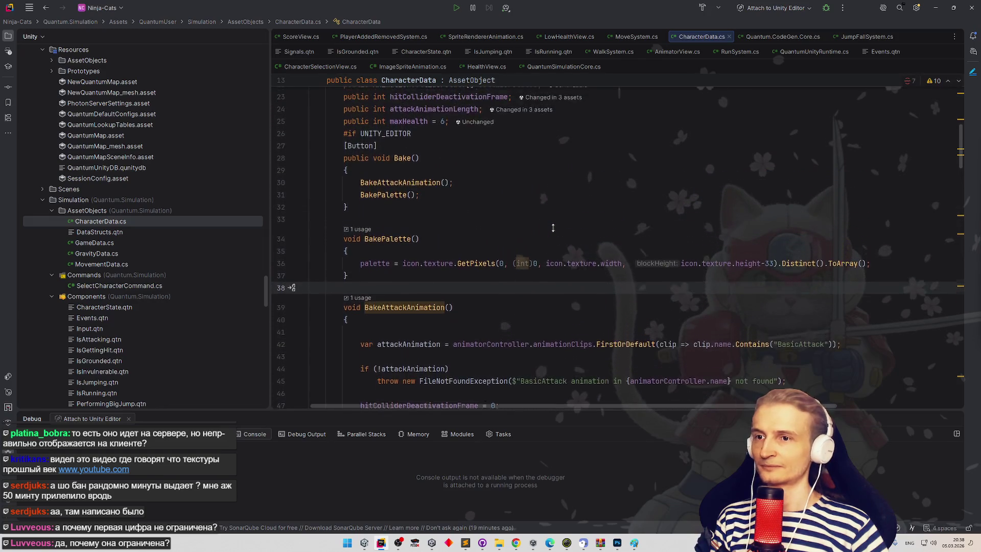
{"action": "left_click", "coordinate": [819, 270]}
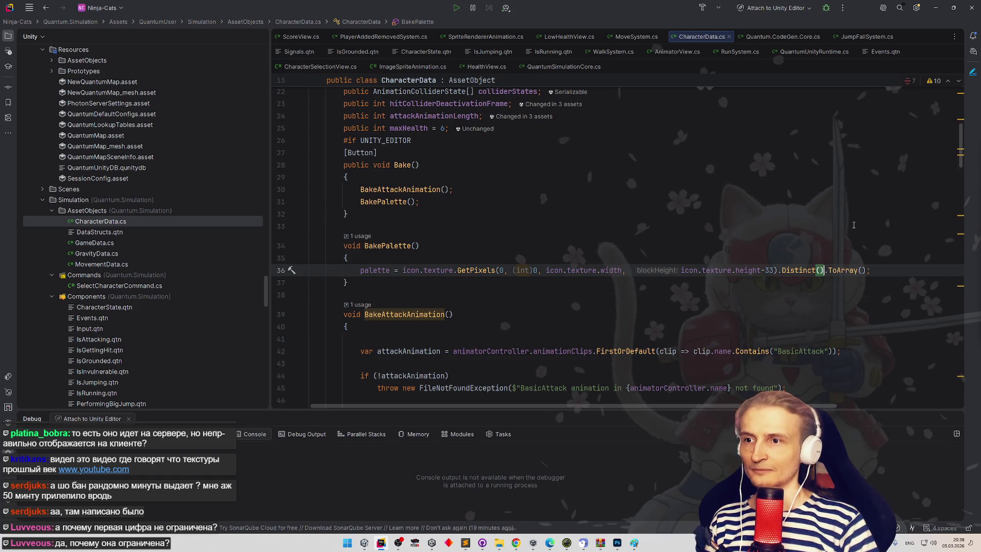
- Chain a .Where(color => …) filter after Distinct() in BakePalette
{"action": "key", "text": "Left"}
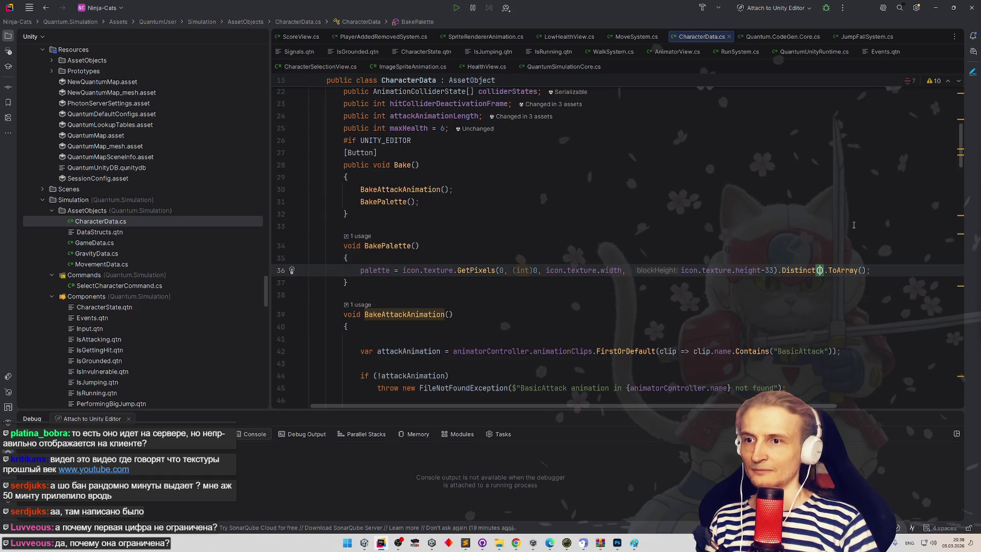
{"action": "key", "text": "Right"}
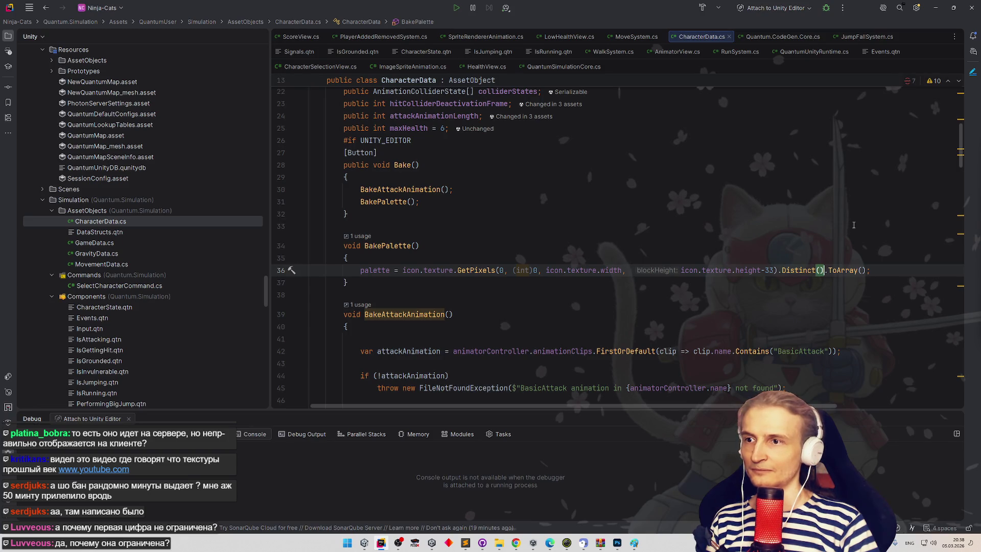
{"action": "type", "text": ".Where"}
{"action": "key", "text": "Return"}
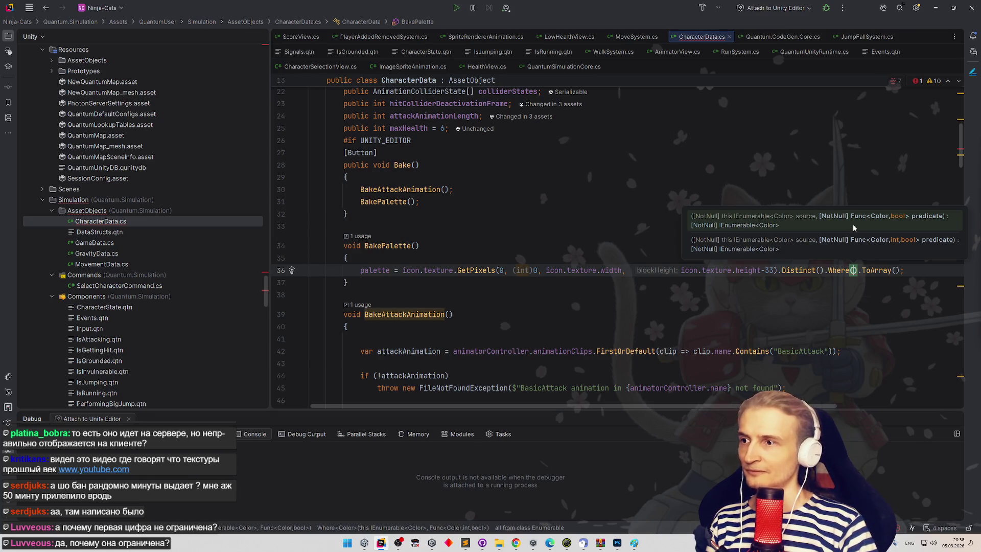
{"action": "type", "text": "colo"}
{"action": "key", "text": "Return"}
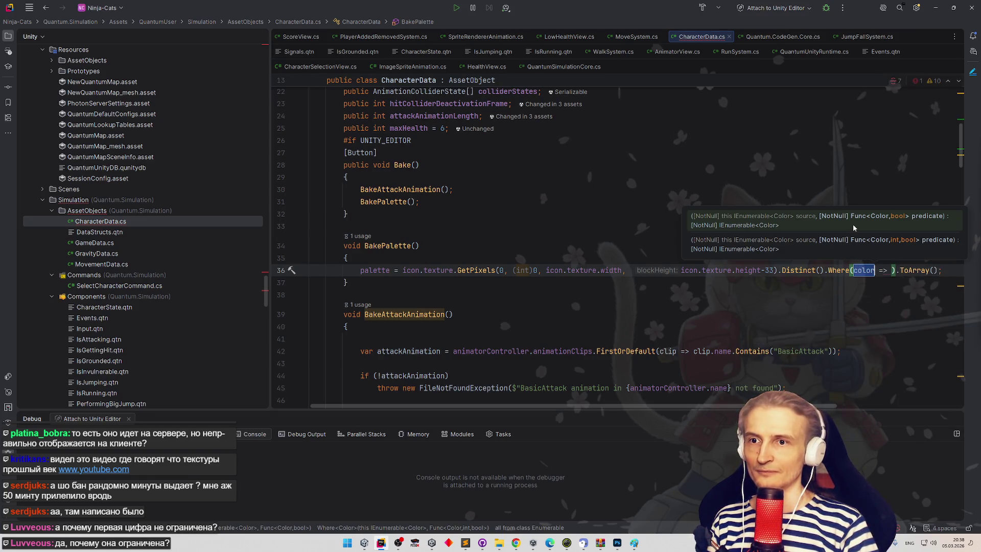
{"action": "key", "text": "Tab"}
- Complete the filter as color.a == 1, then minimize Rider
{"action": "type", "text": "col"}
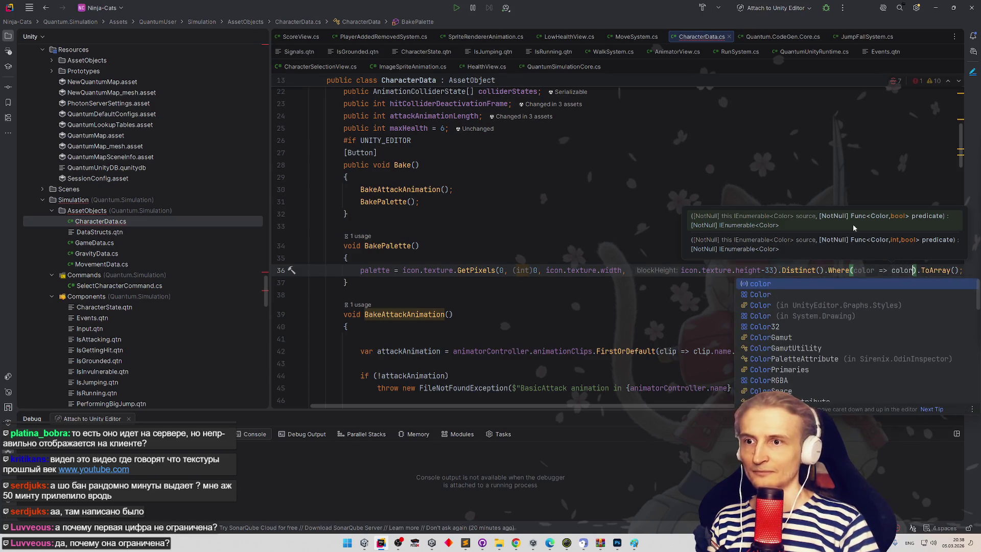
{"action": "key", "text": "Return"}
{"action": "type", "text": ".a>"}
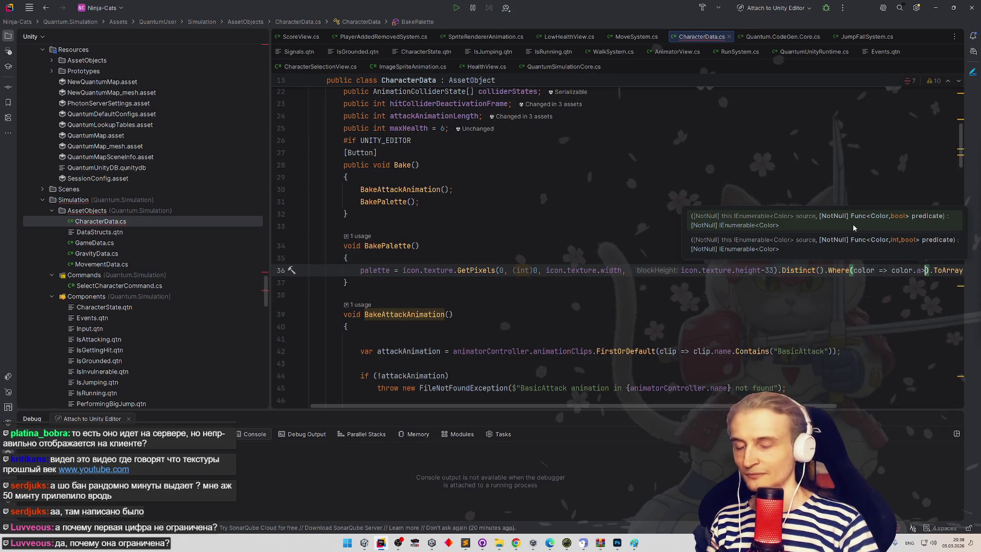
{"action": "key", "text": "BackSpace"}
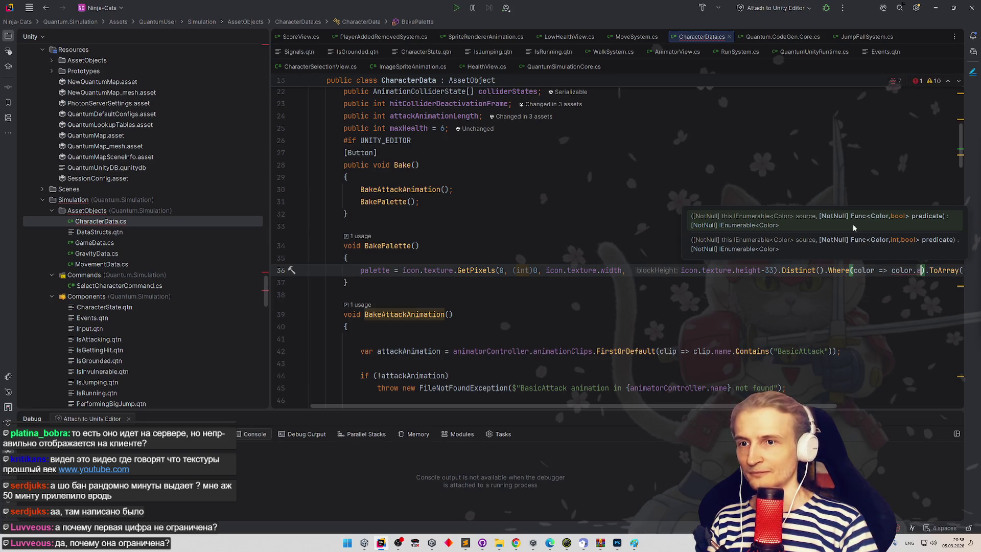
{"action": "type", "text": "== 1"}
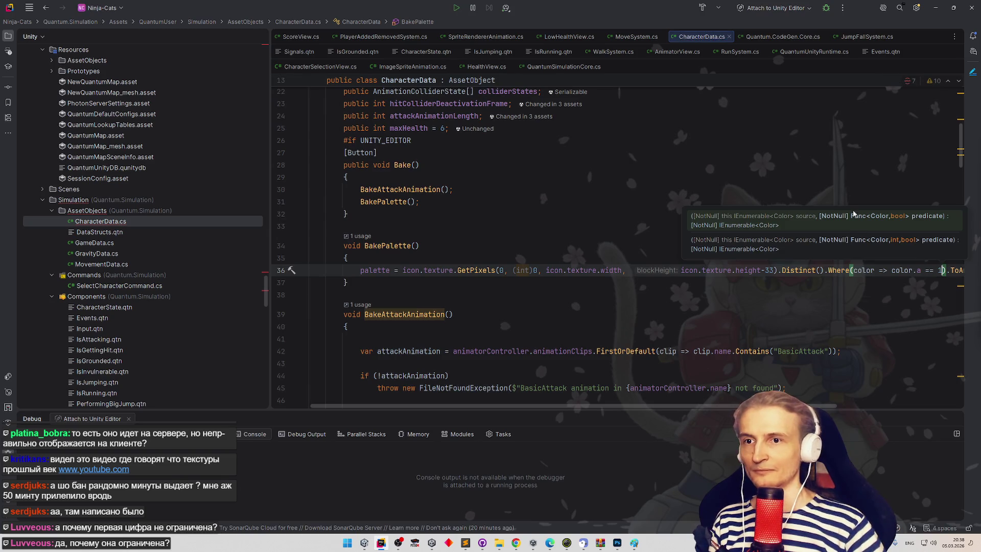
{"action": "left_click", "coordinate": [853, 204]}
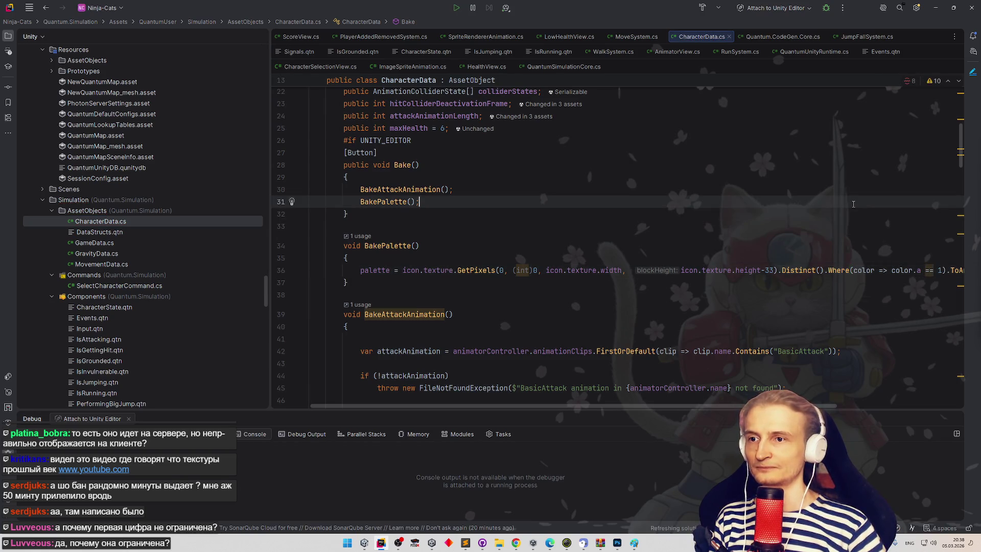
{"action": "left_click", "coordinate": [936, 11]}
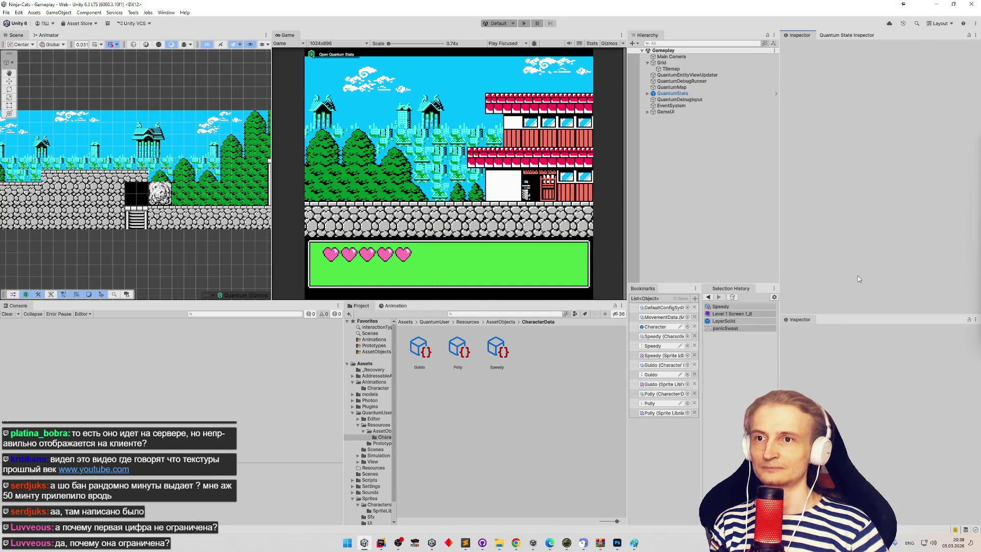
- Bake the Speedy character data to a 5-colour opaque palette and ping its icon sprite
{"action": "left_click", "coordinate": [720, 307]}
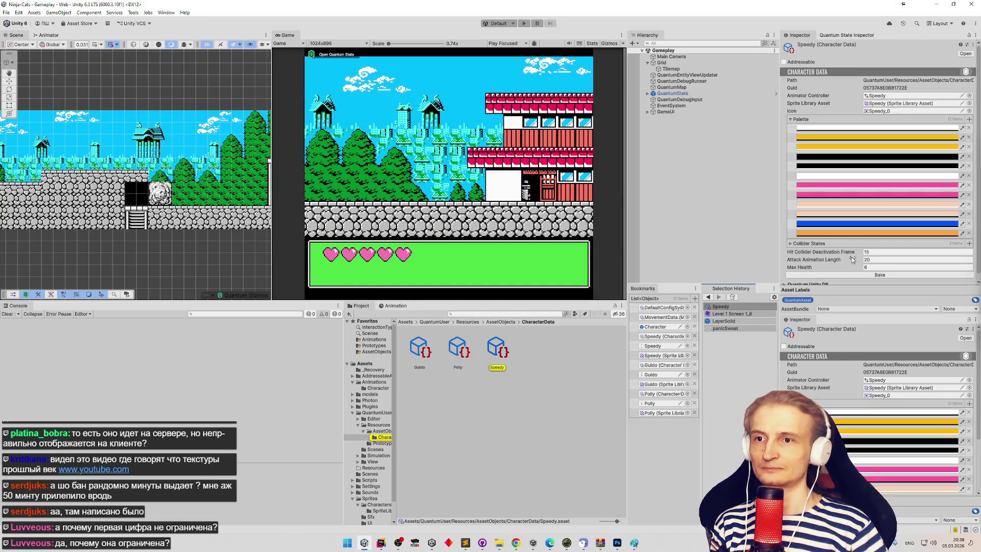
{"action": "left_click", "coordinate": [860, 275]}
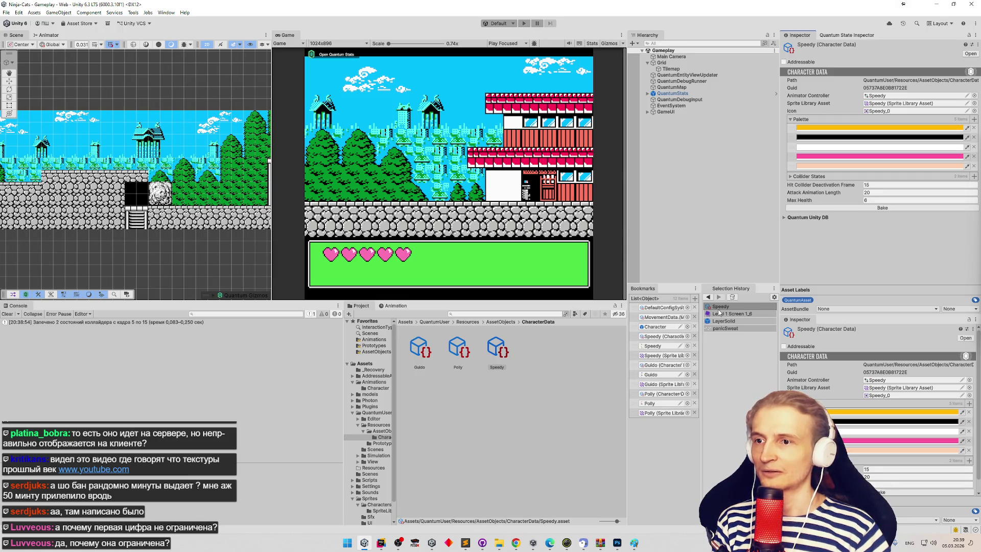
{"action": "left_click", "coordinate": [881, 112]}
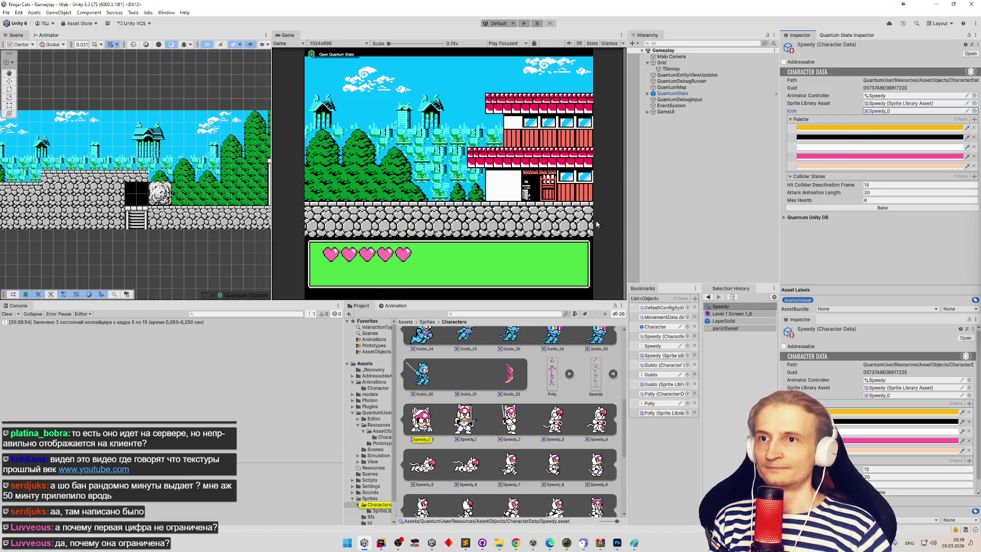
- Browse the Sprites/Characters frames, inspecting the Guido_32 sprite and Speedy's character data
{"action": "scroll", "coordinate": [453, 356], "scroll_direction": "up", "scroll_amount": 5}
{"action": "scroll", "coordinate": [460, 355], "scroll_direction": "up", "scroll_amount": 5}
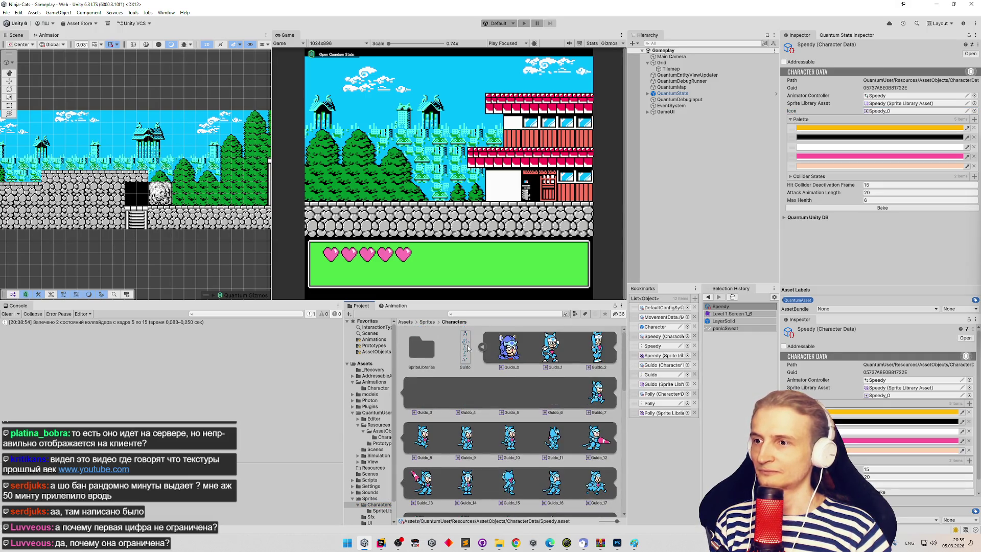
{"action": "scroll", "coordinate": [489, 352], "scroll_direction": "down", "scroll_amount": 2}
{"action": "scroll", "coordinate": [615, 390], "scroll_direction": "down", "scroll_amount": 10}
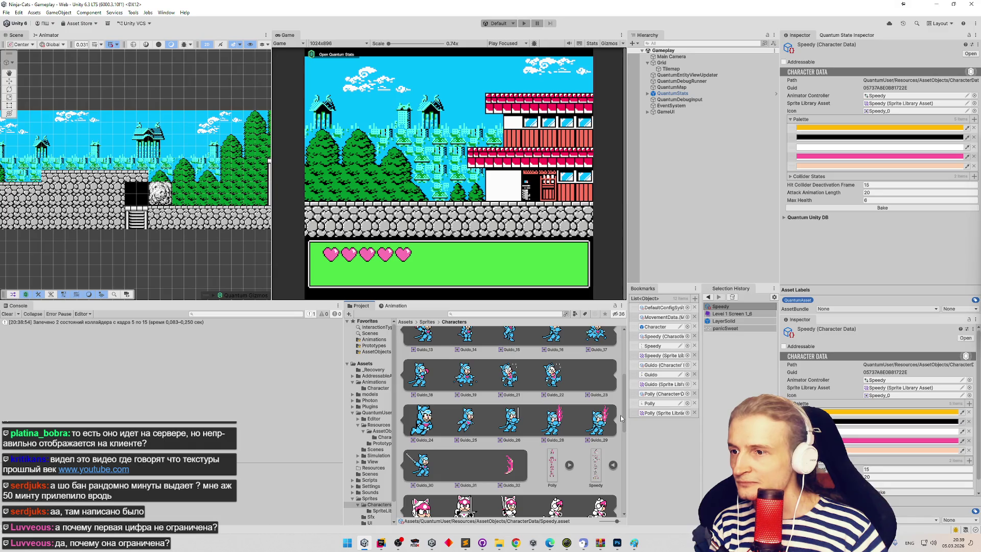
{"action": "left_click_drag", "start_coordinate": [621, 416], "coordinate": [622, 432]}
{"action": "left_click", "coordinate": [510, 417]}
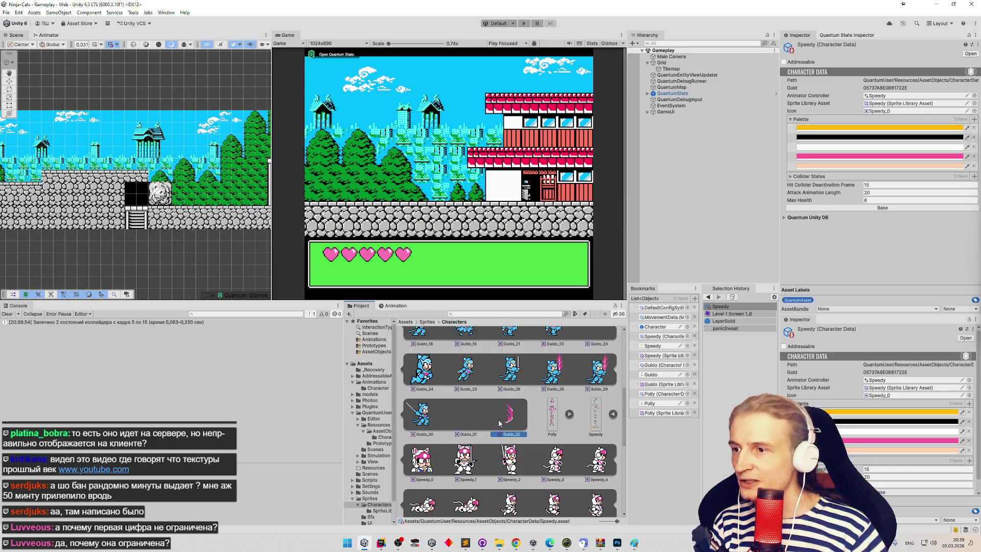
{"action": "left_click", "coordinate": [721, 314]}
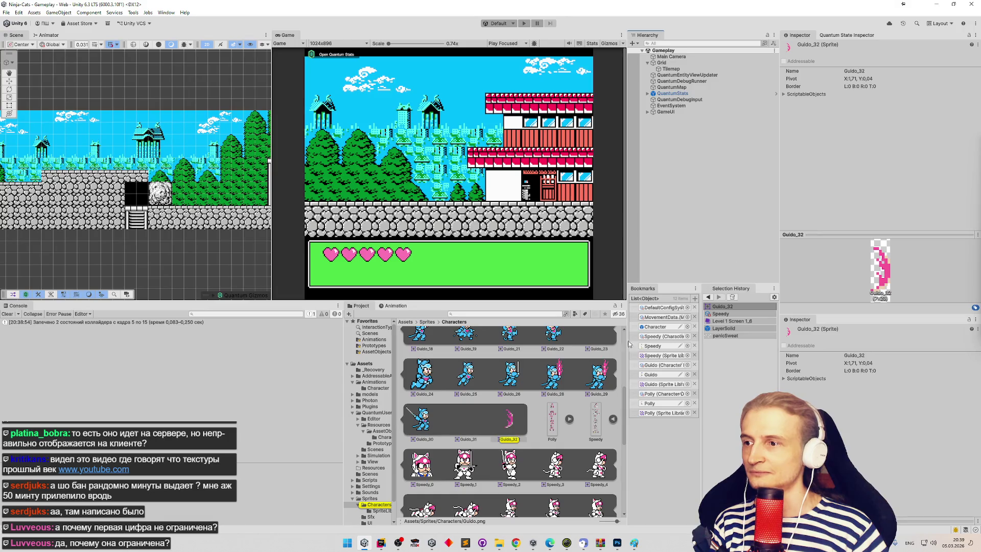
{"action": "scroll", "coordinate": [624, 360], "scroll_direction": "up", "scroll_amount": 1}
{"action": "scroll", "coordinate": [624, 360], "scroll_direction": "up", "scroll_amount": 3}
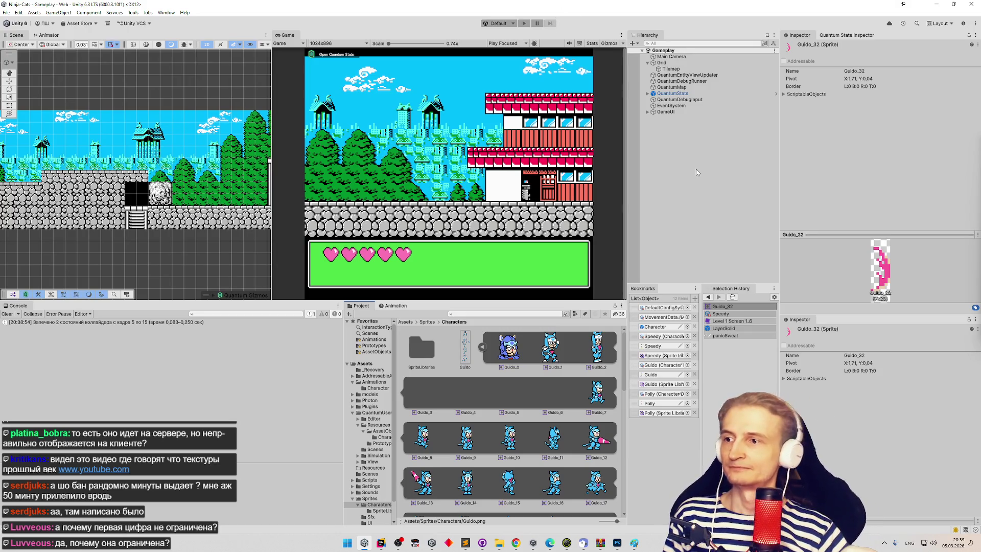
- Inspect the Guido_0 sprite, then scroll through the Guido texture's import settings
{"action": "left_click", "coordinate": [500, 352]}
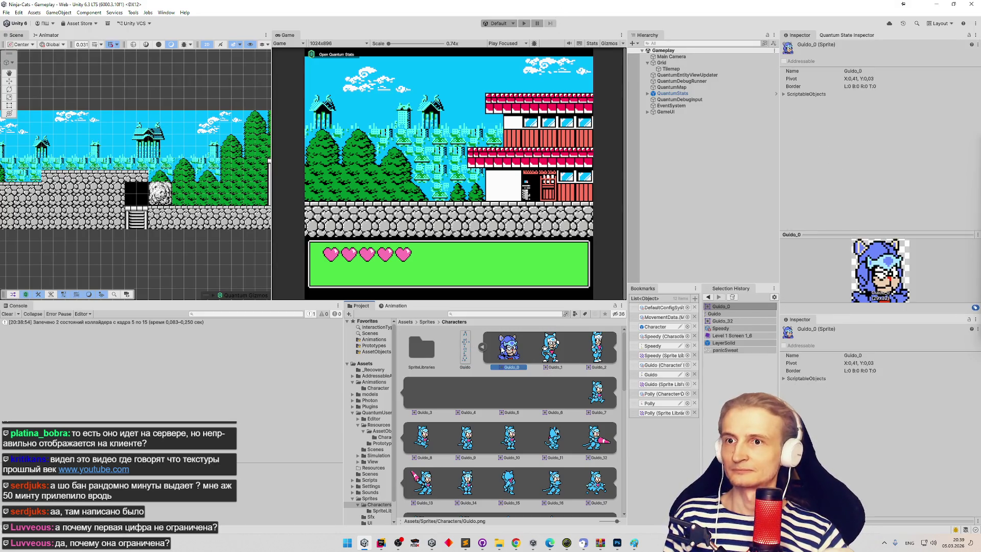
{"action": "left_click", "coordinate": [466, 348]}
{"action": "left_click", "coordinate": [508, 348]}
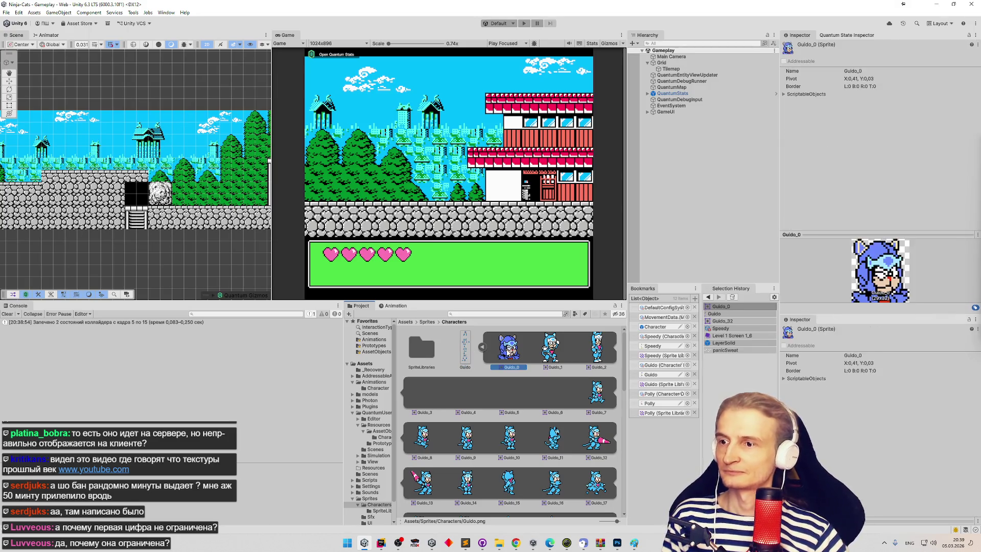
{"action": "left_click", "coordinate": [477, 352]}
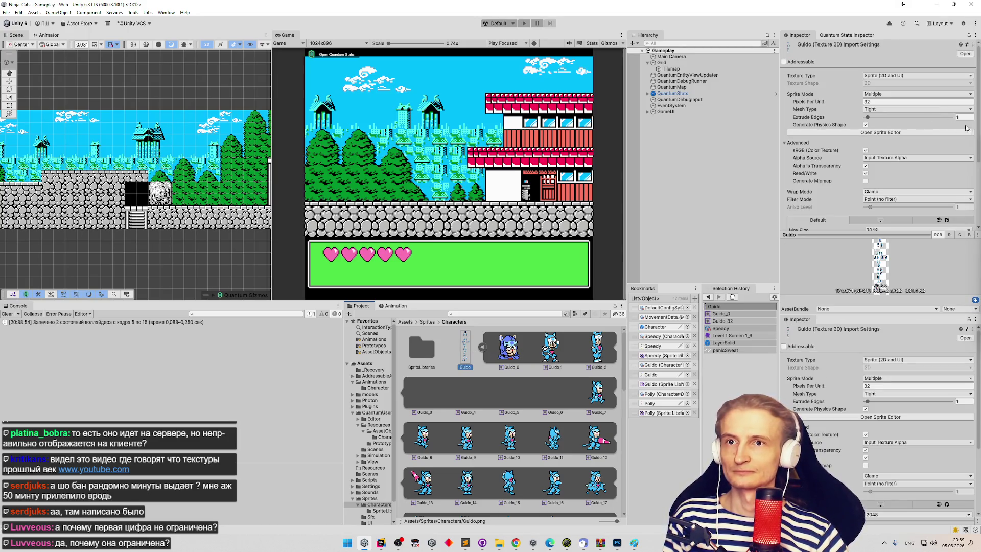
{"action": "scroll", "coordinate": [966, 128], "scroll_direction": "down", "scroll_amount": 5}
{"action": "scroll", "coordinate": [967, 138], "scroll_direction": "up", "scroll_amount": 4}
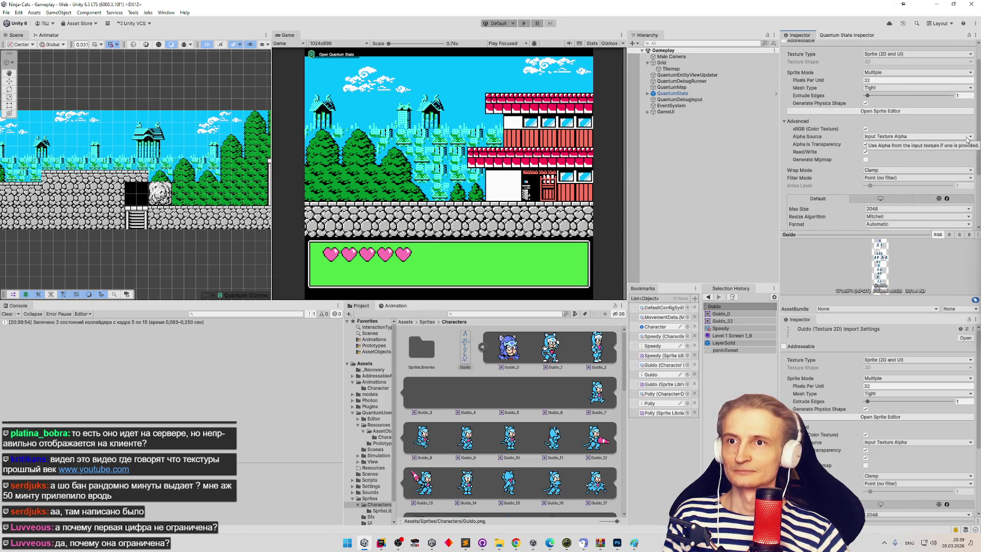
{"action": "scroll", "coordinate": [967, 139], "scroll_direction": "up", "scroll_amount": 2}
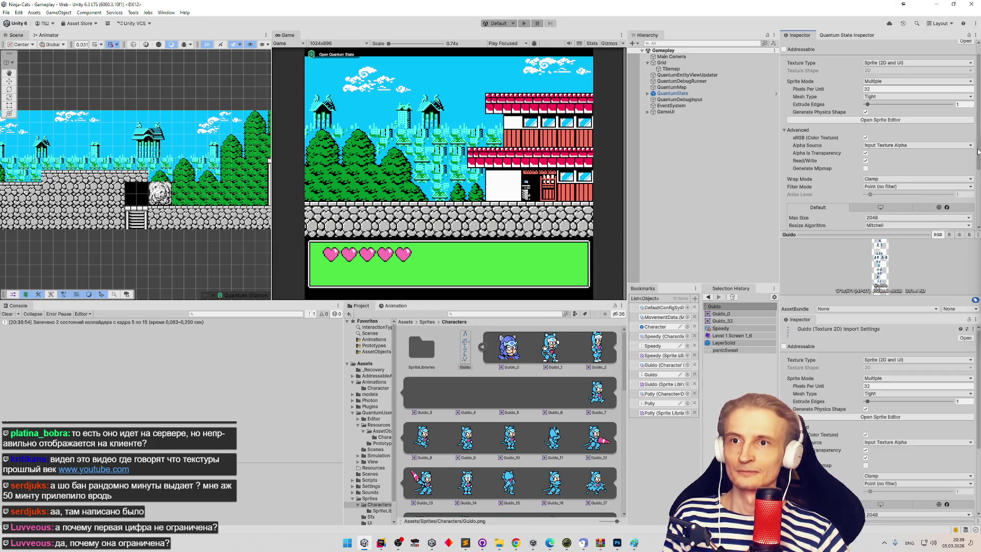
{"action": "scroll", "coordinate": [979, 151], "scroll_direction": "down", "scroll_amount": 5}
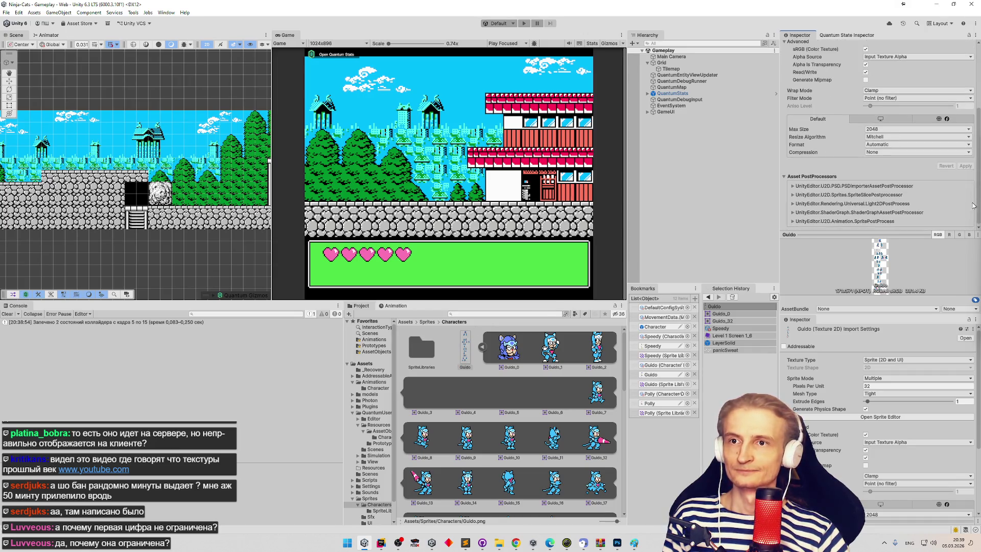
{"action": "left_click", "coordinate": [722, 328]}
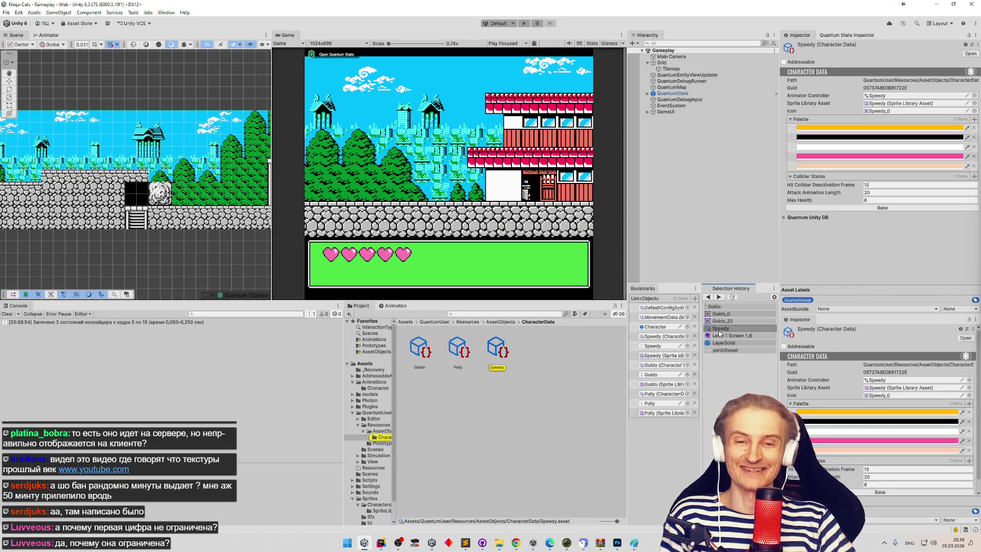
- Bake Guido's character data to an 8-colour palette and open its last palette colour
{"action": "left_click", "coordinate": [430, 362]}
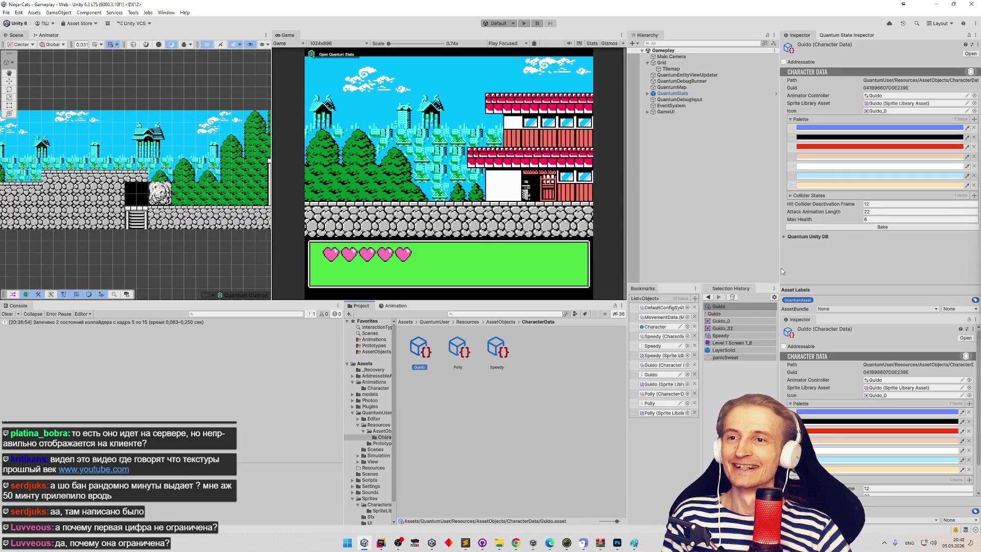
{"action": "left_click", "coordinate": [864, 228]}
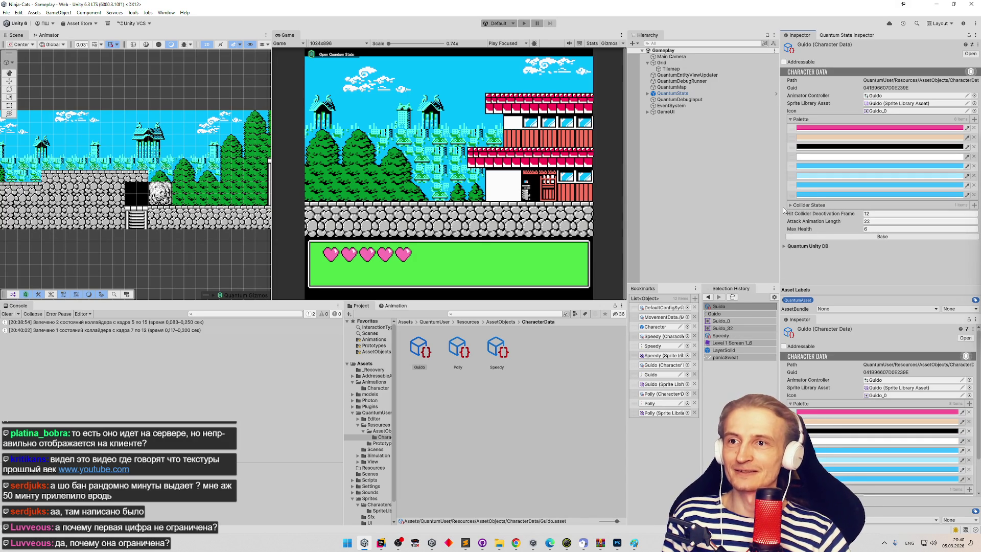
{"action": "left_click", "coordinate": [800, 194]}
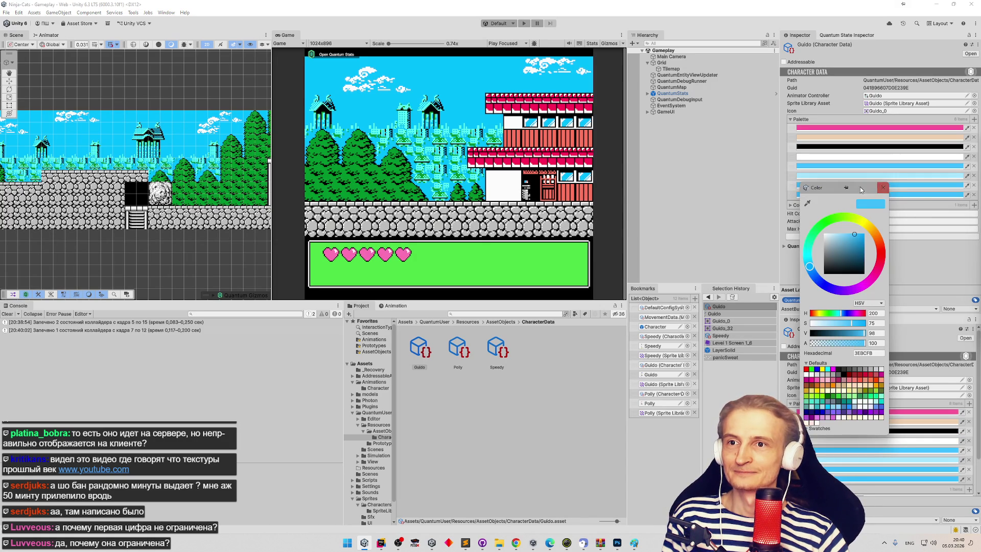
{"action": "left_click_drag", "start_coordinate": [874, 193], "coordinate": [958, 206]}
{"action": "left_click", "coordinate": [967, 201]}
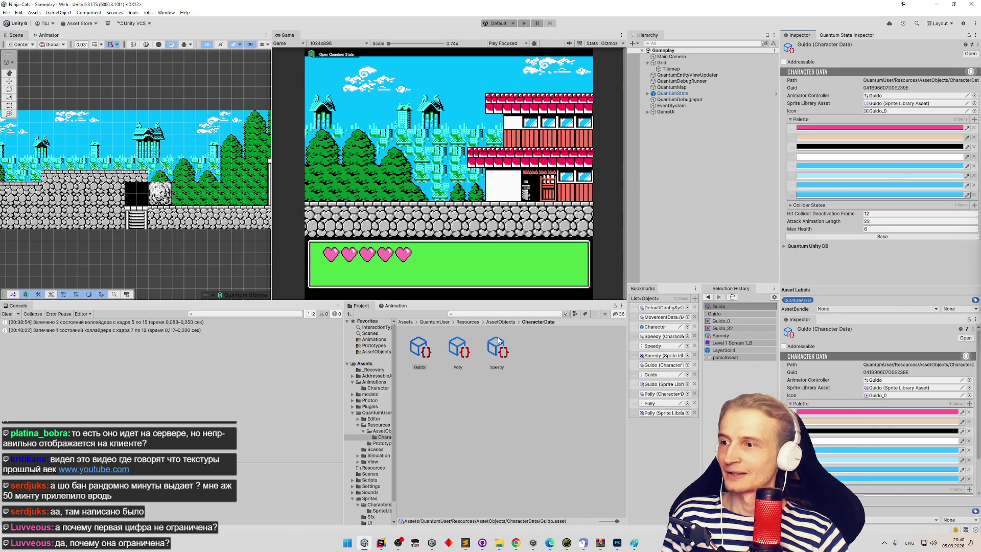
- Compare the hex values of Guido's light-blue palette colours in the Color picker
{"action": "left_click", "coordinate": [817, 194]}
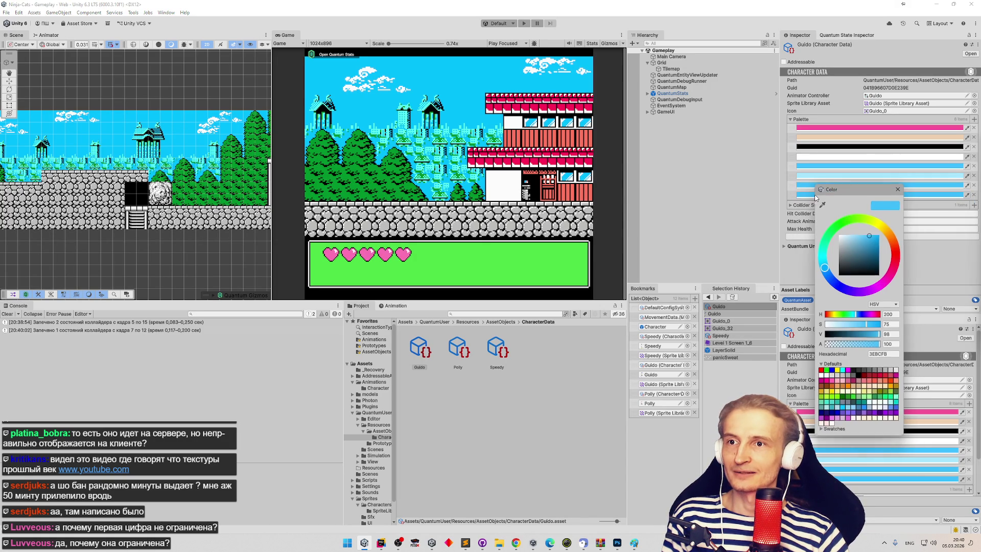
{"action": "left_click", "coordinate": [912, 192]}
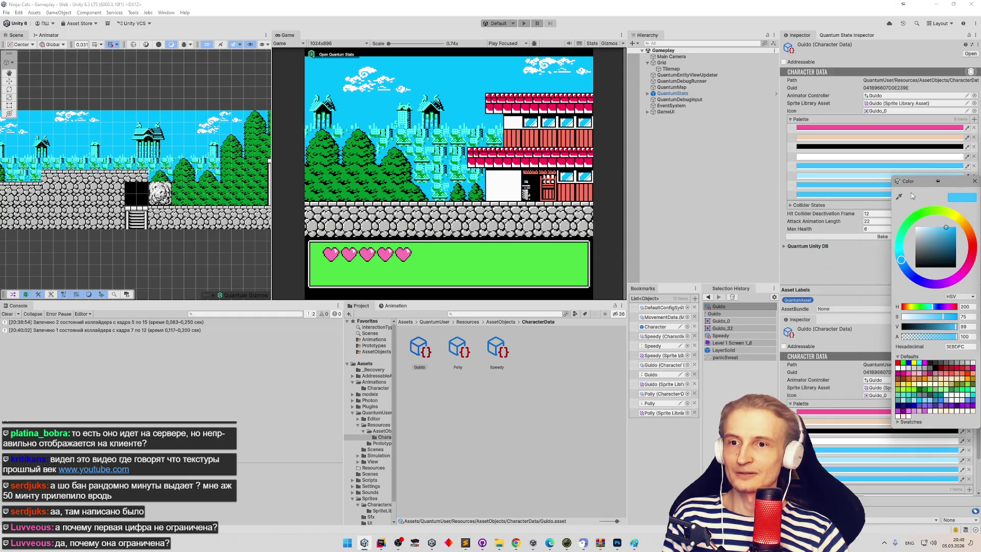
{"action": "key", "text": "Escape"}
{"action": "left_click", "coordinate": [871, 185]}
{"action": "left_click", "coordinate": [857, 194]}
{"action": "left_click", "coordinate": [857, 195]}
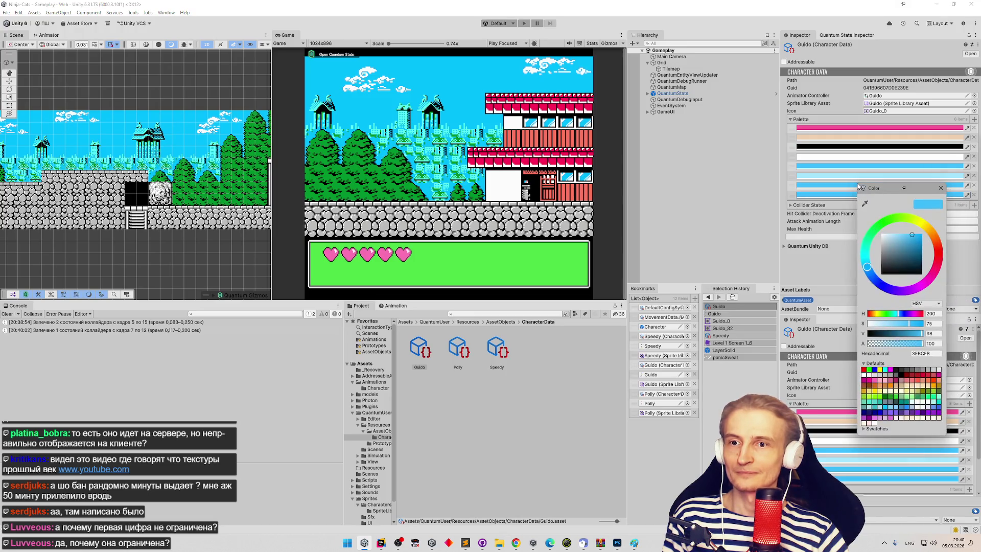
{"action": "left_click", "coordinate": [845, 198]}
{"action": "left_click", "coordinate": [846, 197]}
{"action": "key", "text": "Escape"}
{"action": "left_click", "coordinate": [877, 111]}
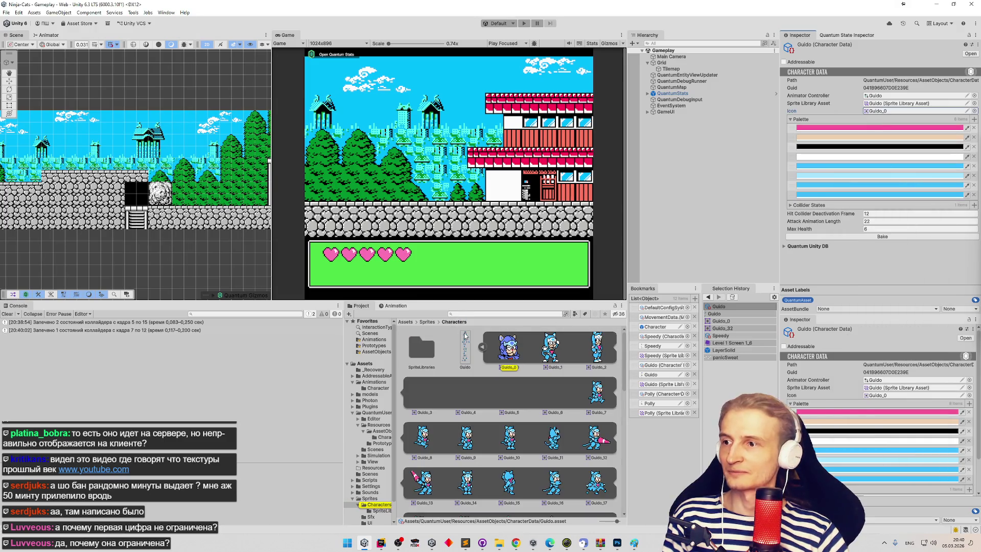
{"action": "left_click", "coordinate": [466, 342]}
{"action": "scroll", "coordinate": [905, 169], "scroll_direction": "down", "scroll_amount": 3}
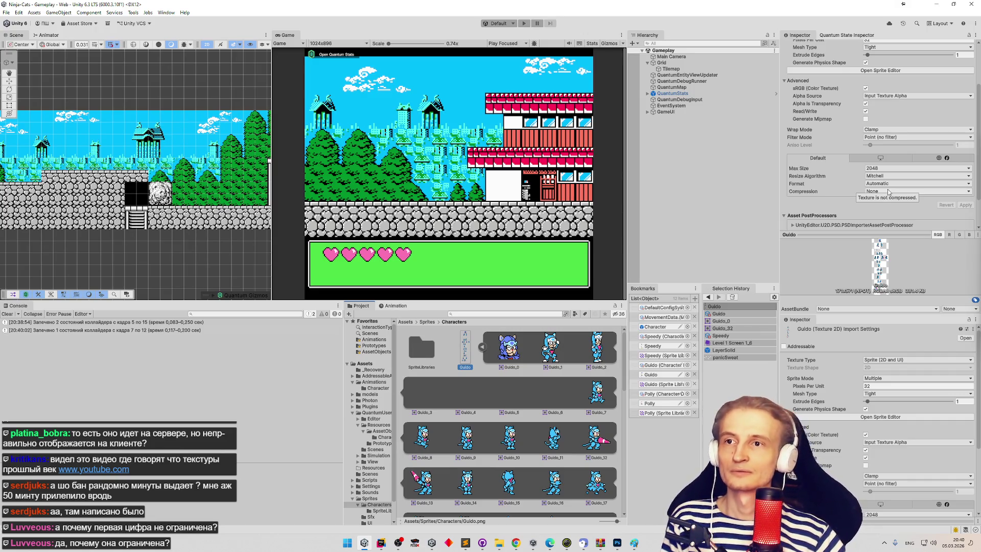
{"action": "scroll", "coordinate": [888, 191], "scroll_direction": "up", "scroll_amount": 1}
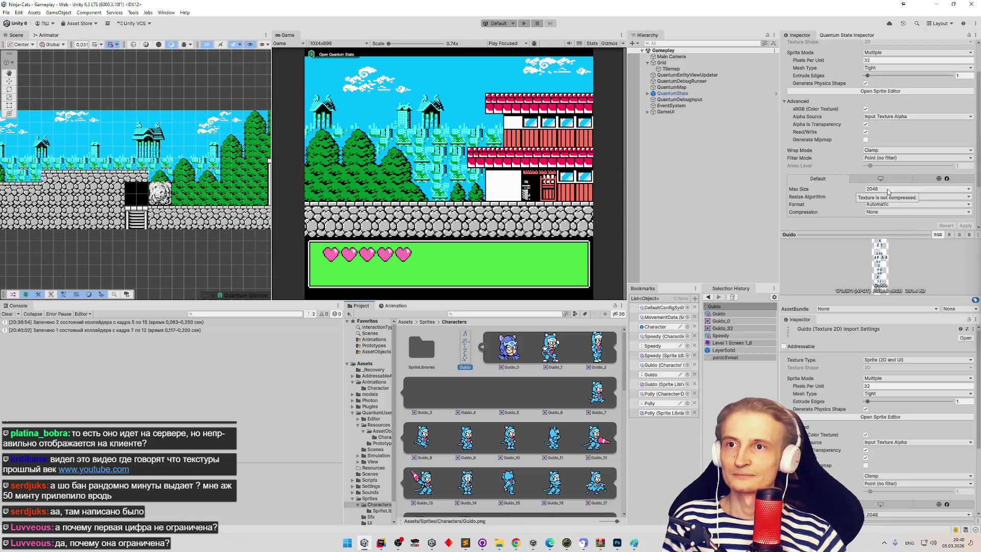
{"action": "left_click", "coordinate": [516, 542]}
{"action": "left_click", "coordinate": [516, 543]}
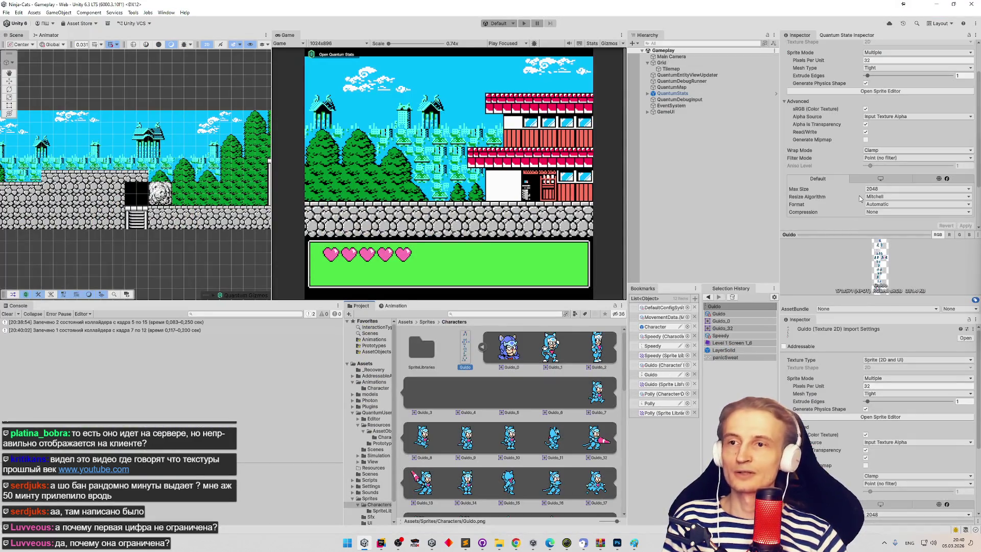
{"action": "left_click", "coordinate": [709, 297]}
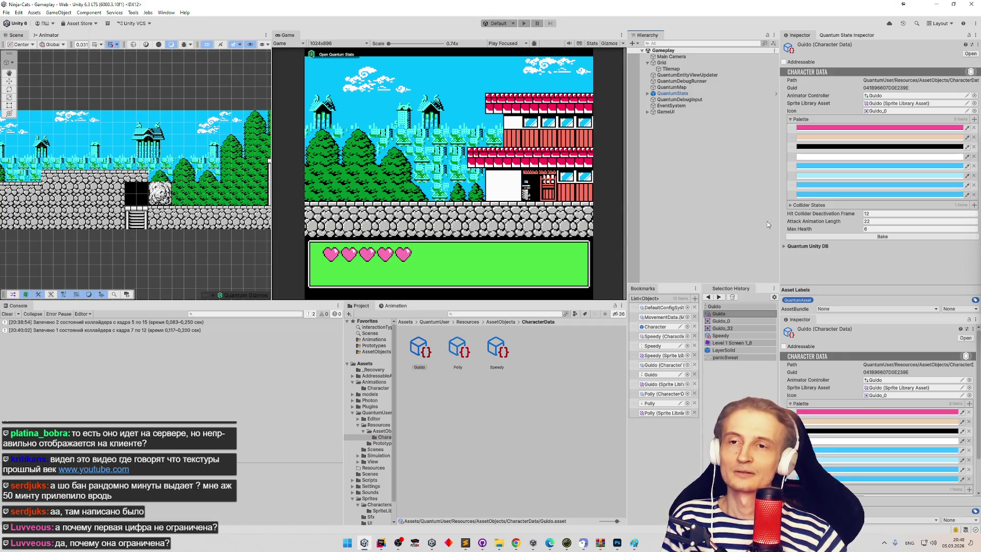
- Inspect the values of Guido's light-blue and eighth palette colours
{"action": "left_click", "coordinate": [799, 185]}
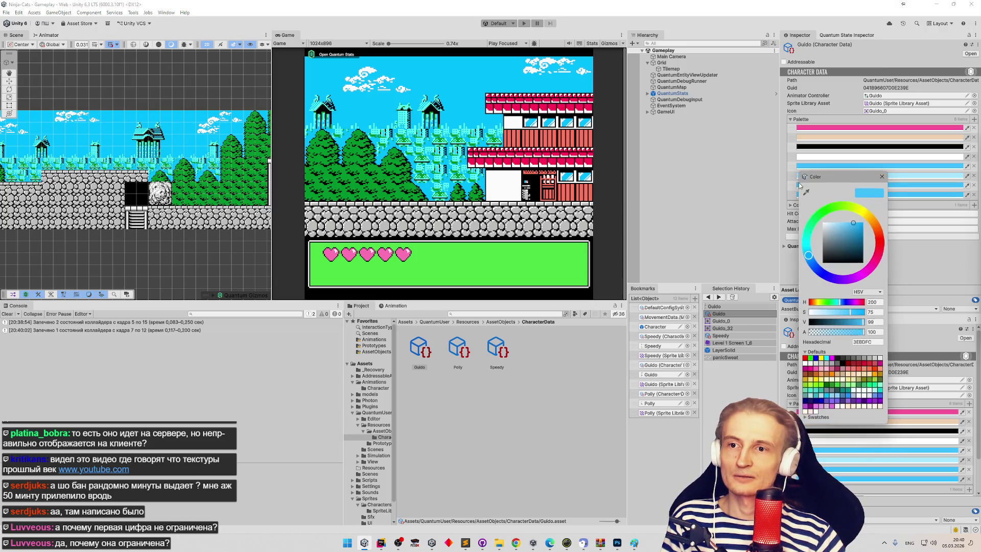
{"action": "left_click", "coordinate": [884, 195]}
{"action": "left_click", "coordinate": [885, 194]}
{"action": "left_click", "coordinate": [889, 195]}
{"action": "left_click", "coordinate": [895, 195]}
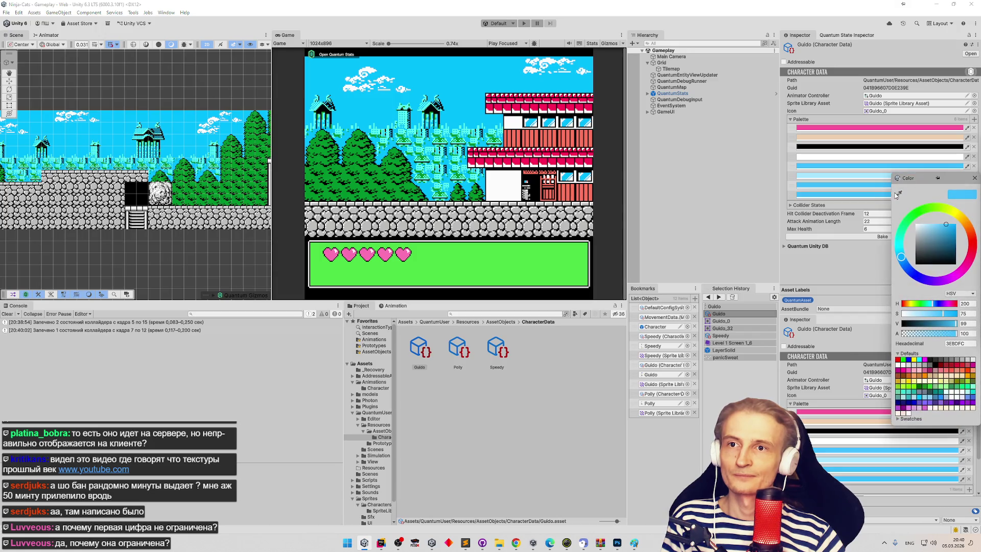
{"action": "left_click", "coordinate": [974, 178]}
{"action": "left_click", "coordinate": [968, 196]}
{"action": "left_click", "coordinate": [975, 187]}
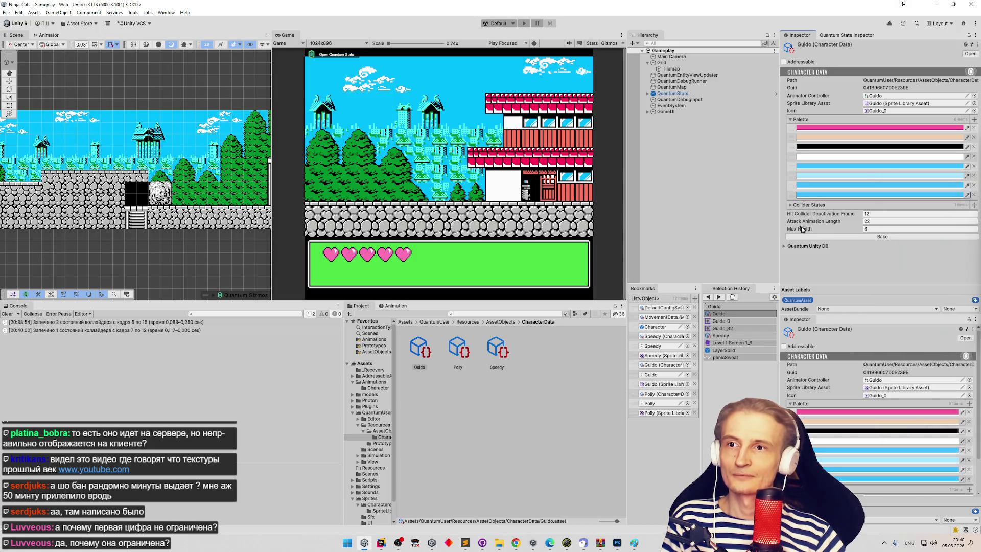
- Review Speedy's palette, rebake Polly's data, and ping Guido's Guido_0 icon sprite
{"action": "left_click", "coordinate": [491, 350]}
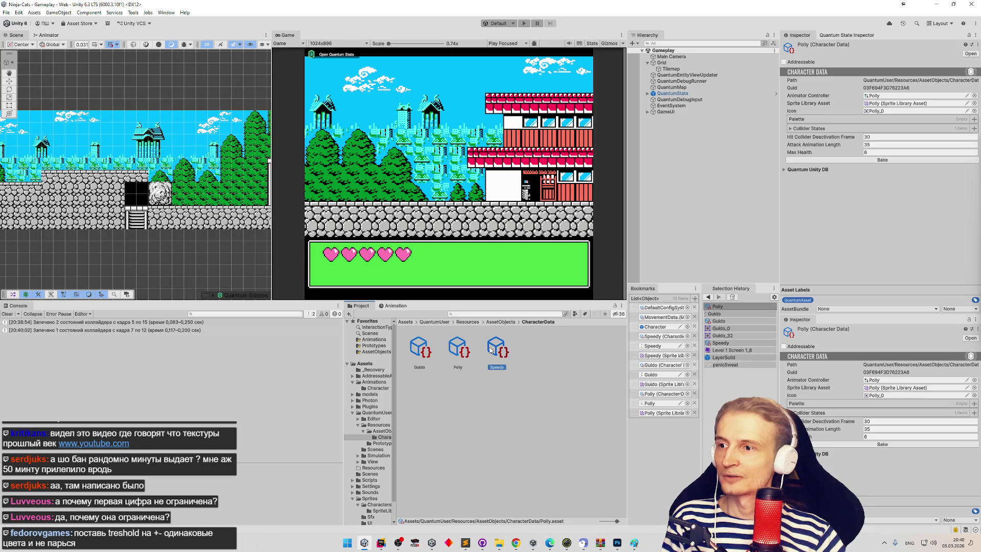
{"action": "left_click", "coordinate": [458, 349]}
{"action": "left_click", "coordinate": [856, 208]}
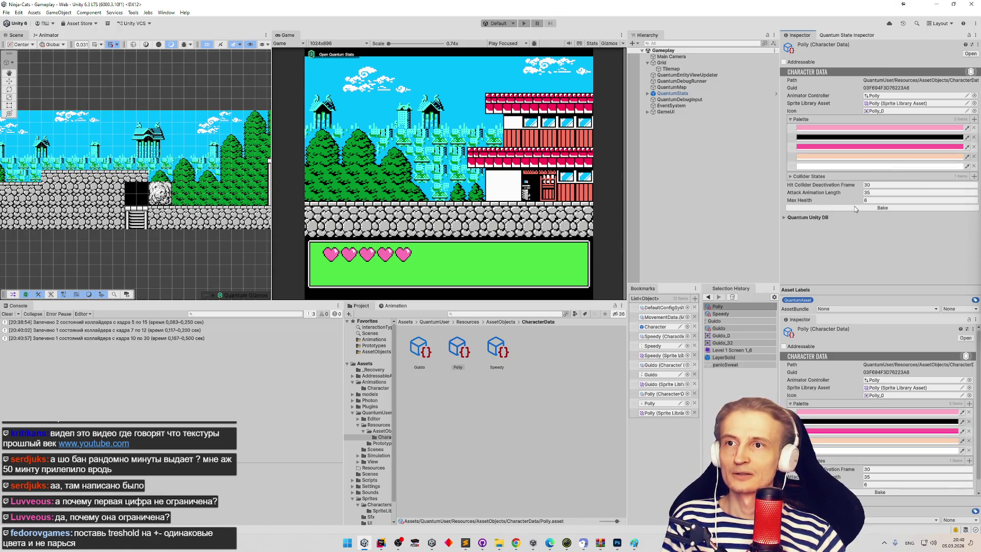
{"action": "left_click", "coordinate": [427, 350]}
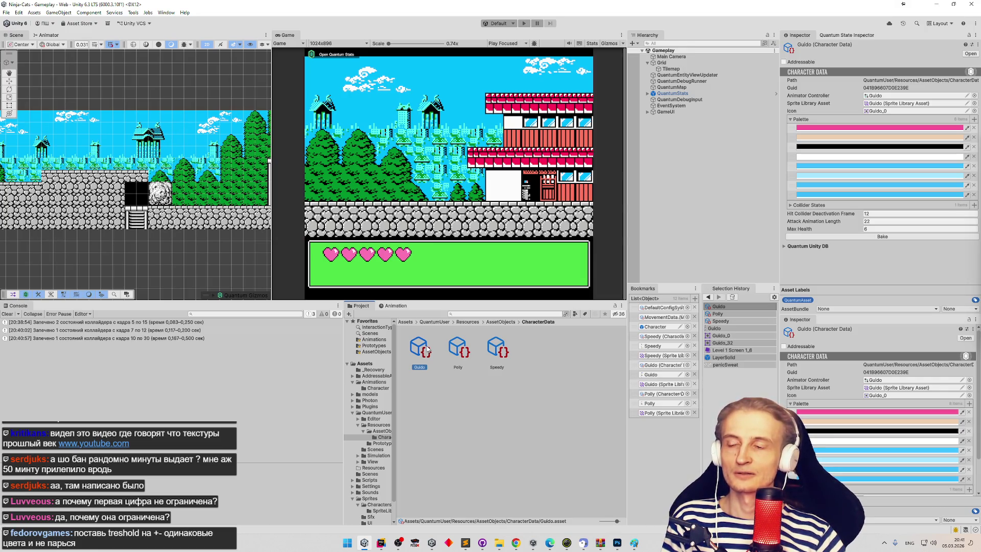
{"action": "left_click", "coordinate": [875, 110]}
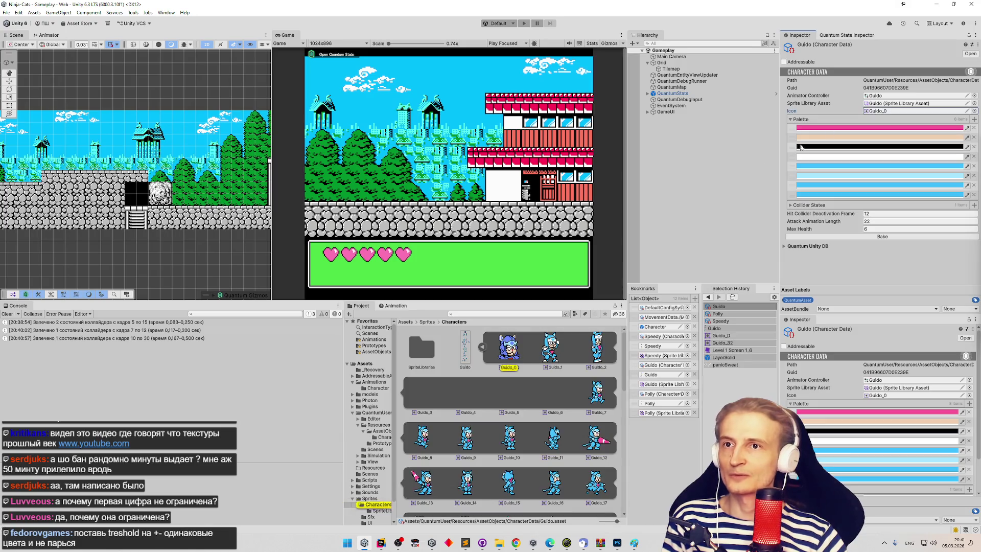
- Reveal Guido.png in File Explorer, then return to Unity and reselect Guido's character data
{"action": "right_click", "coordinate": [466, 349]}
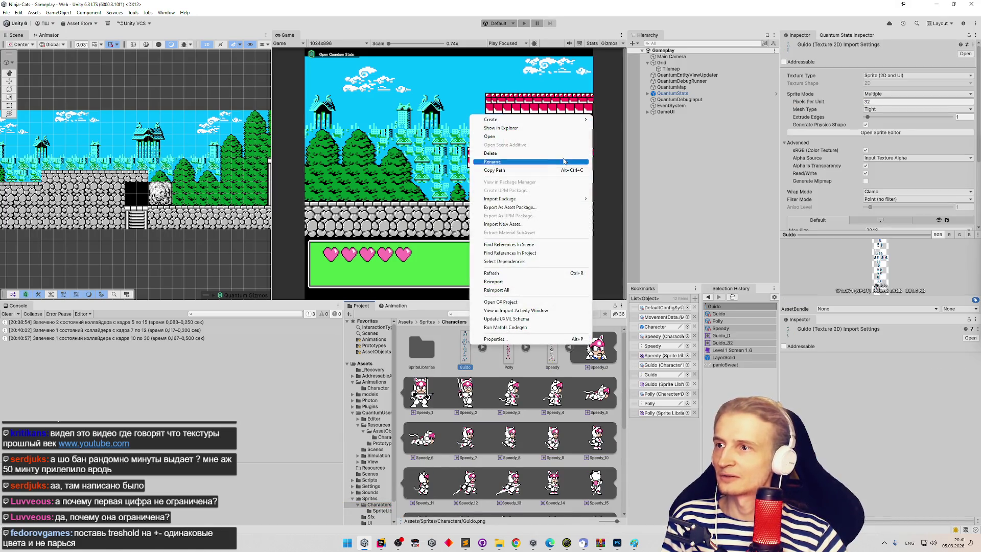
{"action": "left_click", "coordinate": [554, 128]}
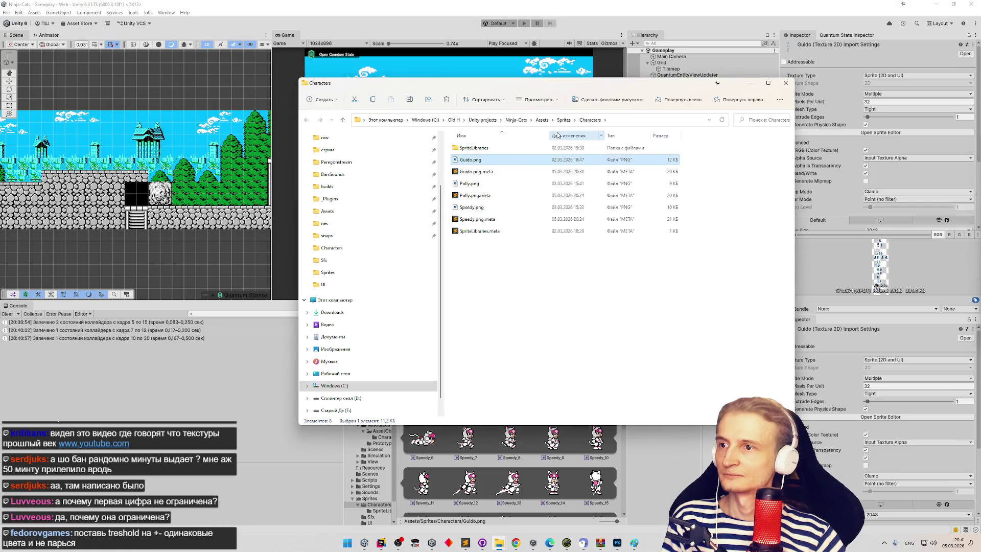
{"action": "key", "text": "alt+Tab"}
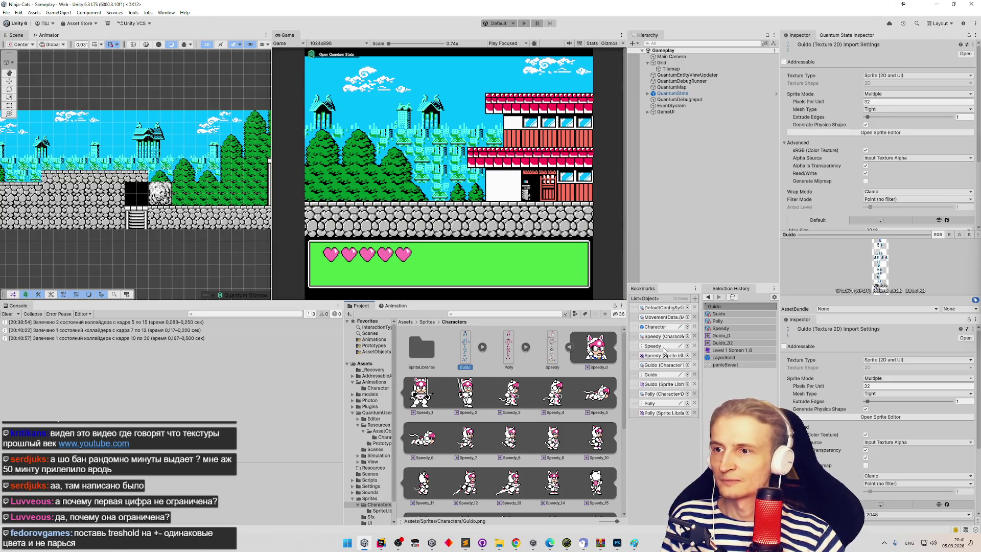
{"action": "left_click", "coordinate": [661, 364]}
{"action": "left_click", "coordinate": [459, 352]}
{"action": "left_click", "coordinate": [419, 349]}
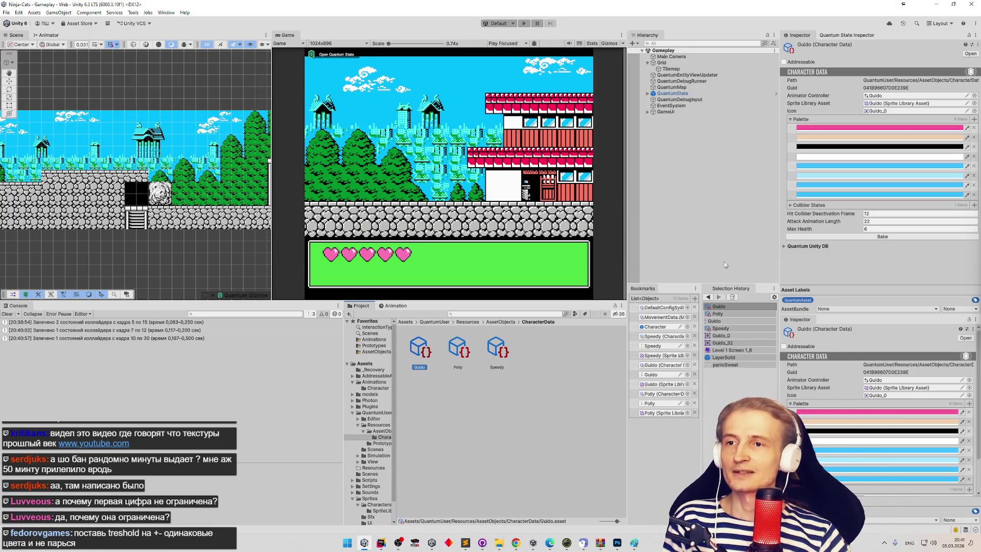
- After checking Guido's collider states, open Guido.png in Photoshop from File Explorer
{"action": "left_click", "coordinate": [793, 206]}
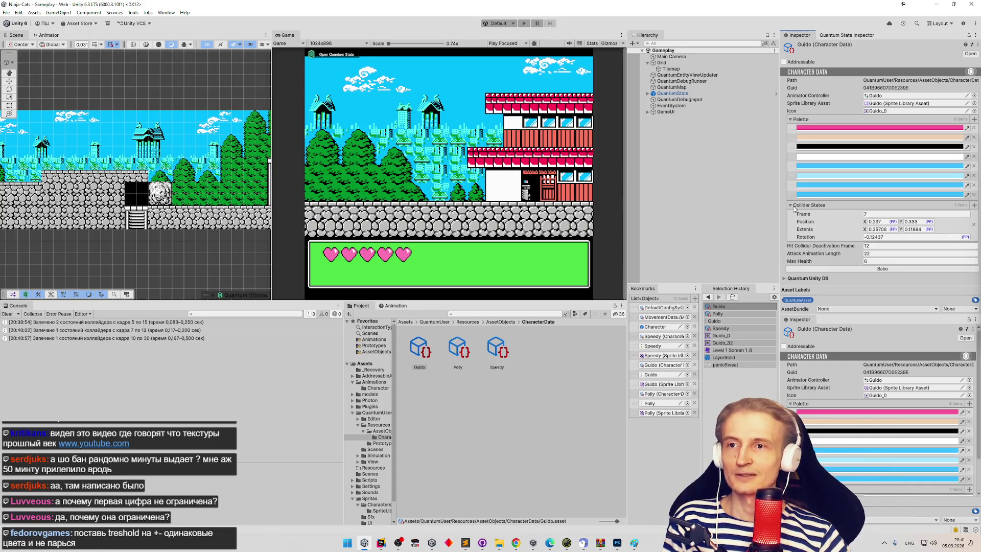
{"action": "left_click", "coordinate": [792, 205]}
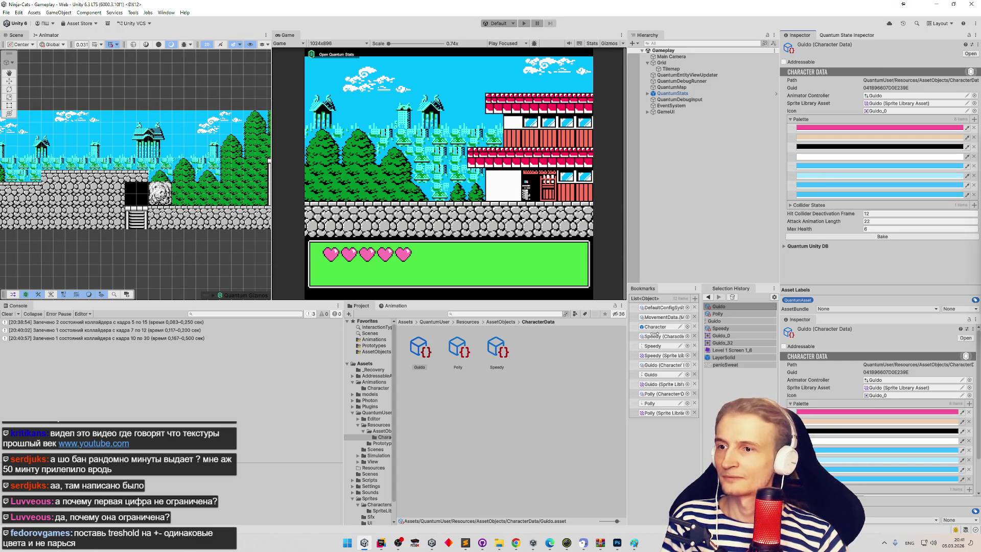
{"action": "left_click", "coordinate": [722, 321]}
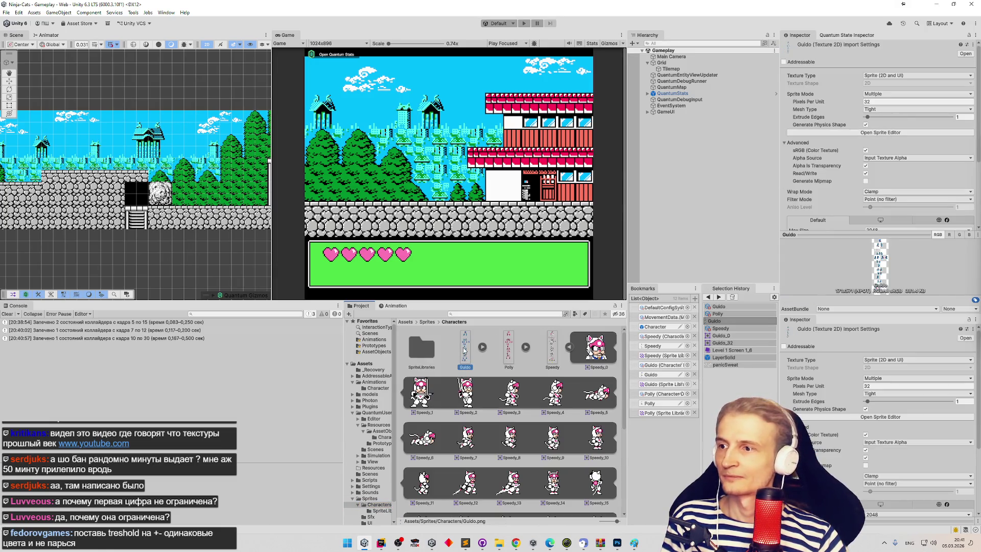
{"action": "right_click", "coordinate": [464, 349]}
{"action": "left_click", "coordinate": [480, 131]}
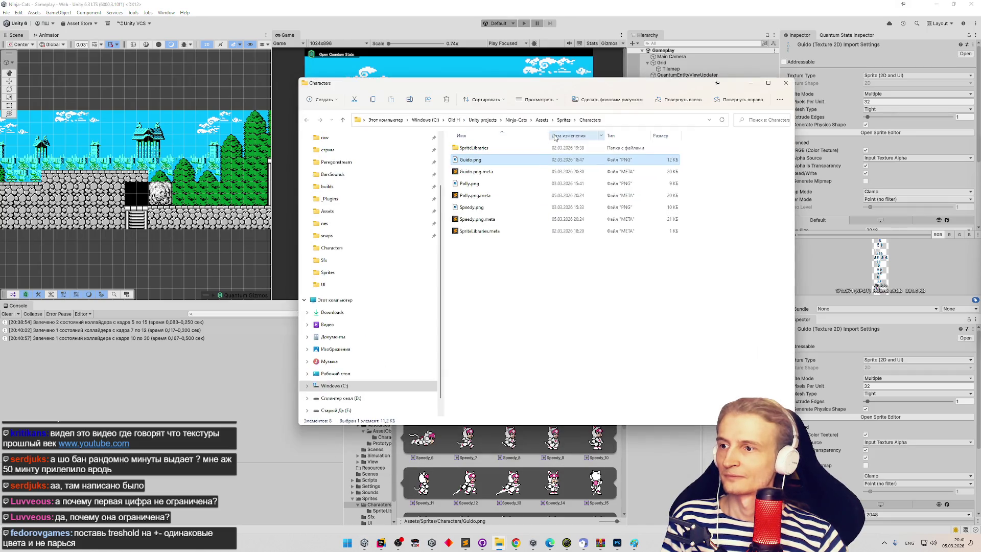
{"action": "right_click", "coordinate": [490, 161]}
{"action": "mouse_move", "coordinate": [566, 219]}
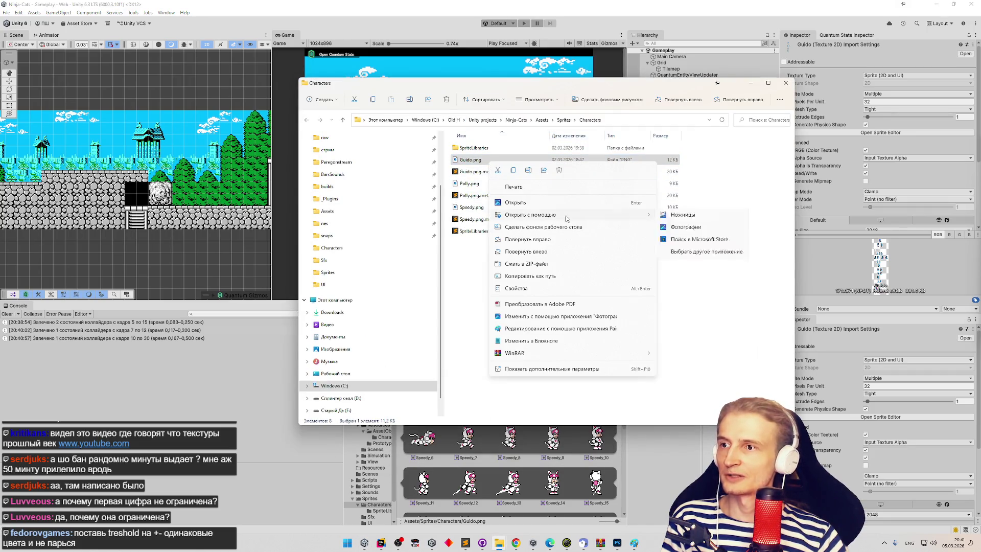
{"action": "left_click", "coordinate": [666, 216]}
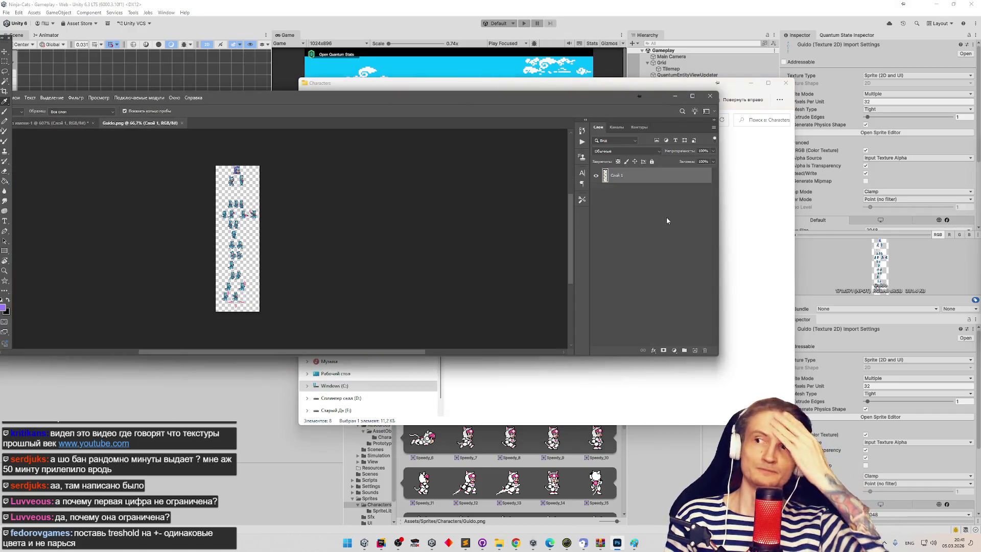
- Maximize the Photoshop window and zoom in and out on the Guido.png canvas
{"action": "left_click", "coordinate": [692, 96]}
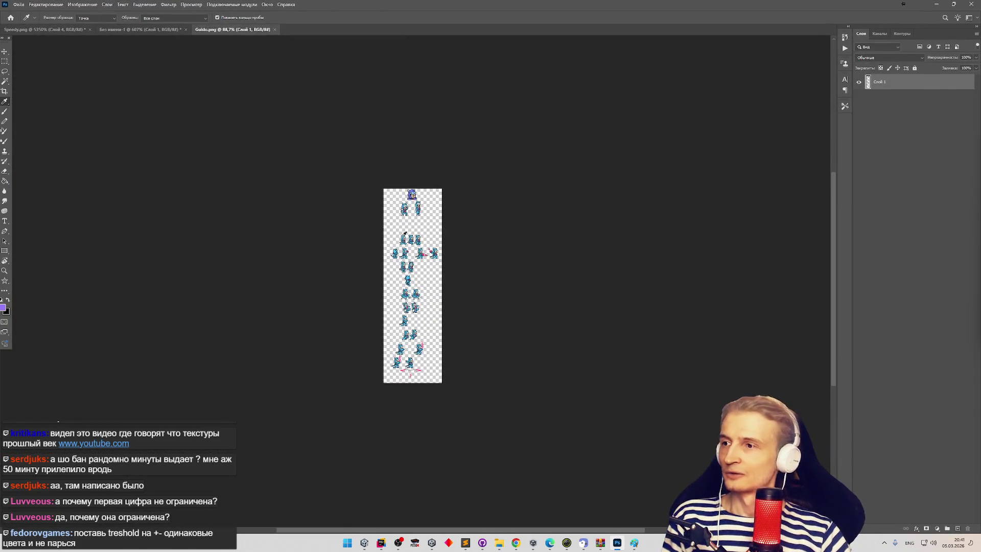
{"action": "scroll", "coordinate": [362, 268], "scroll_direction": "up", "scroll_amount": 2}
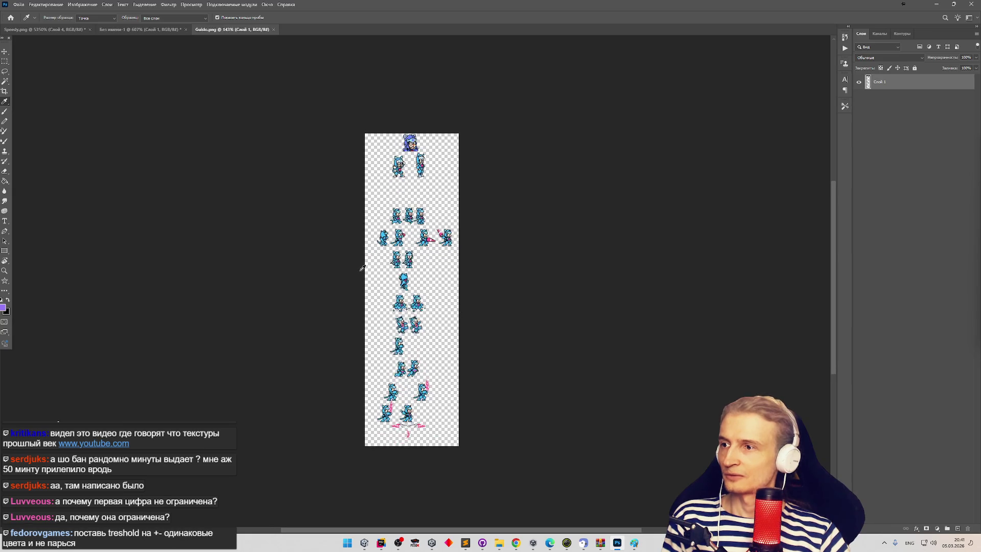
{"action": "scroll", "coordinate": [362, 268], "scroll_direction": "up", "scroll_amount": 5}
{"action": "scroll", "coordinate": [416, 269], "scroll_direction": "down", "scroll_amount": 1}
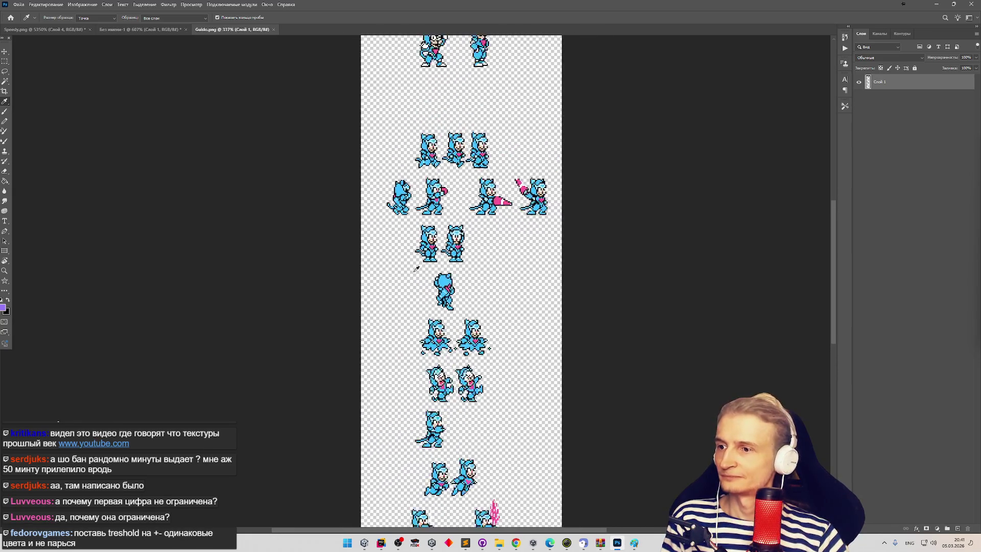
{"action": "scroll", "coordinate": [417, 269], "scroll_direction": "down", "scroll_amount": 3}
{"action": "scroll", "coordinate": [416, 268], "scroll_direction": "up", "scroll_amount": 2}
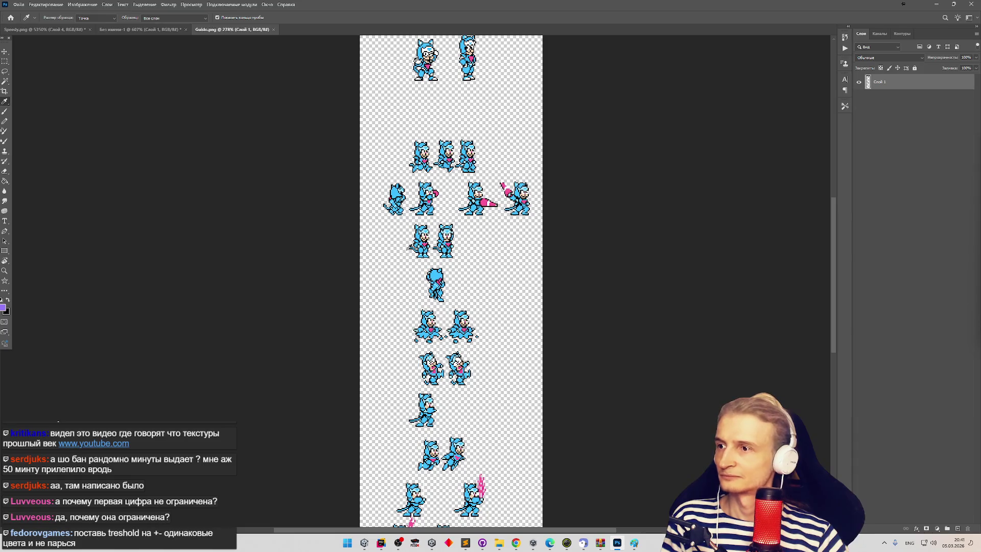
{"action": "scroll", "coordinate": [417, 268], "scroll_direction": "up", "scroll_amount": 2}
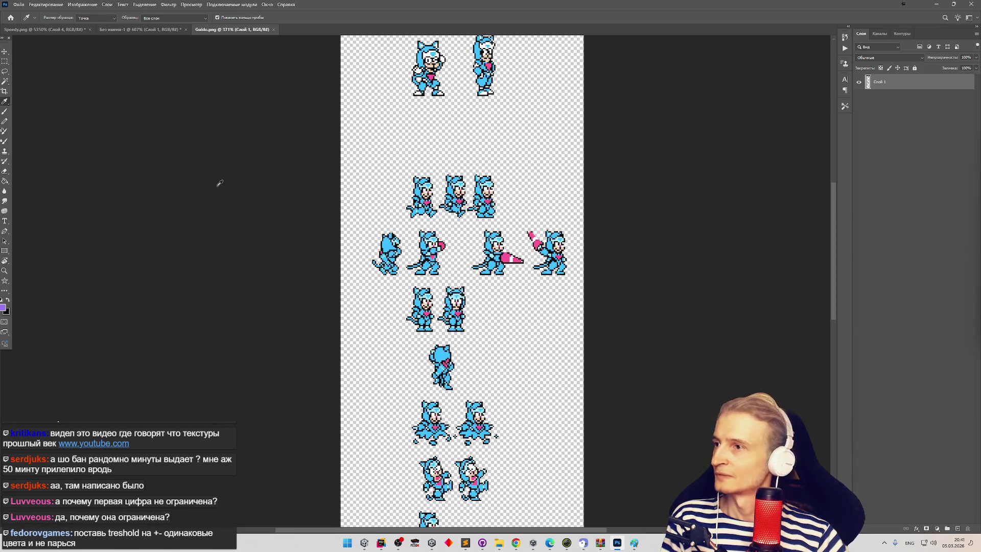
- Select the Magic Wand tool and zoom in on Guido's blue ninja-cat sprite frames
{"action": "left_click", "coordinate": [5, 81]}
{"action": "scroll", "coordinate": [353, 228], "scroll_direction": "up", "scroll_amount": 1}
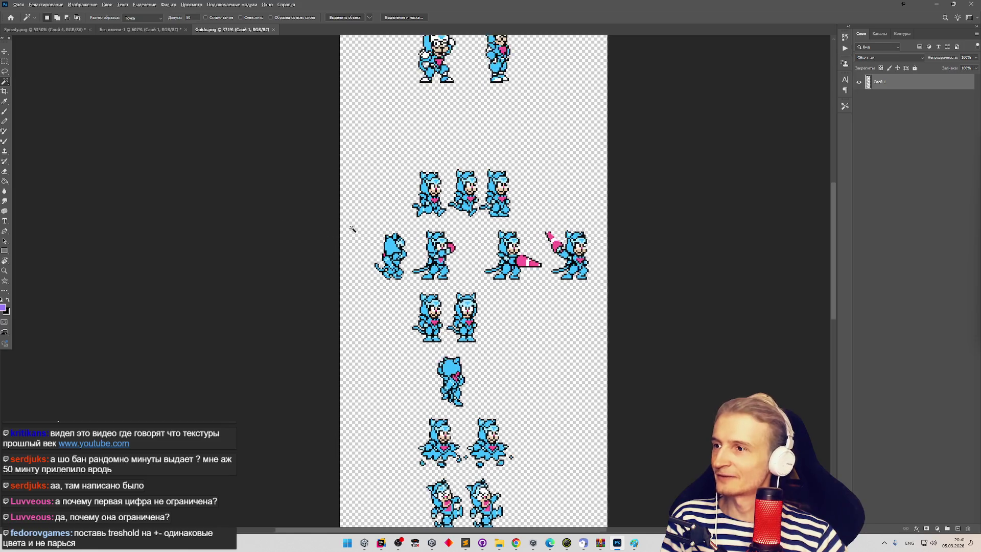
{"action": "scroll", "coordinate": [408, 217], "scroll_direction": "up", "scroll_amount": 3}
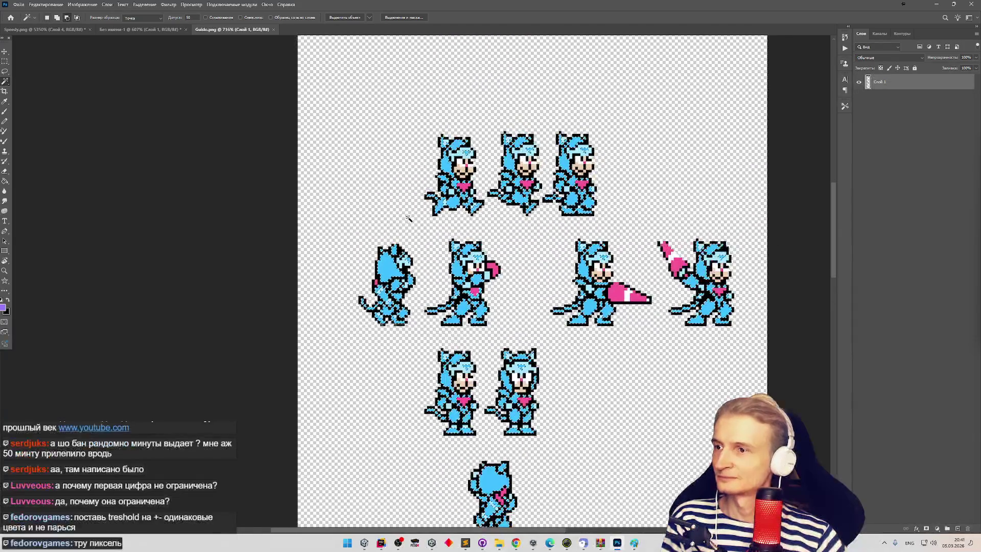
{"action": "scroll", "coordinate": [408, 217], "scroll_direction": "up", "scroll_amount": 2}
{"action": "scroll", "coordinate": [409, 217], "scroll_direction": "down", "scroll_amount": 3}
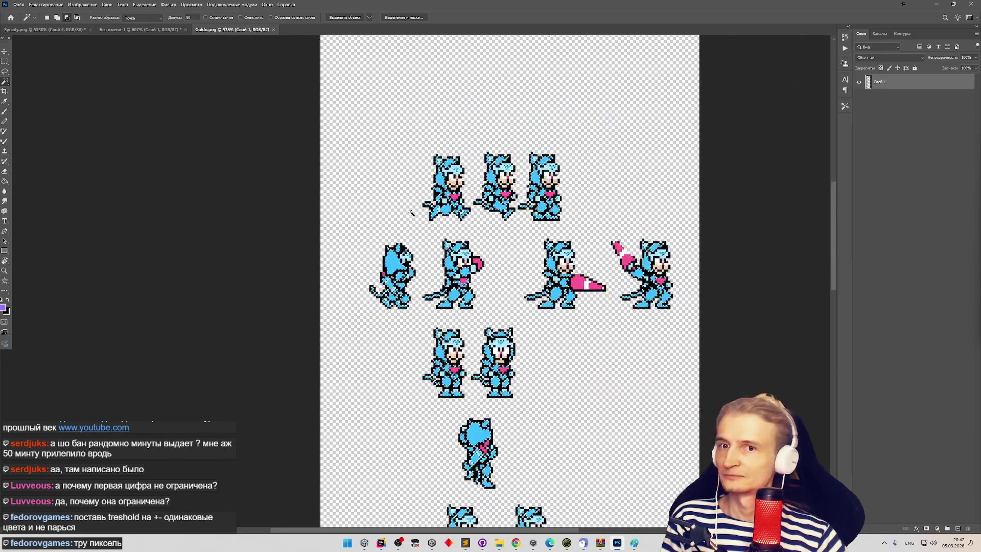
{"action": "scroll", "coordinate": [411, 212], "scroll_direction": "down", "scroll_amount": 4}
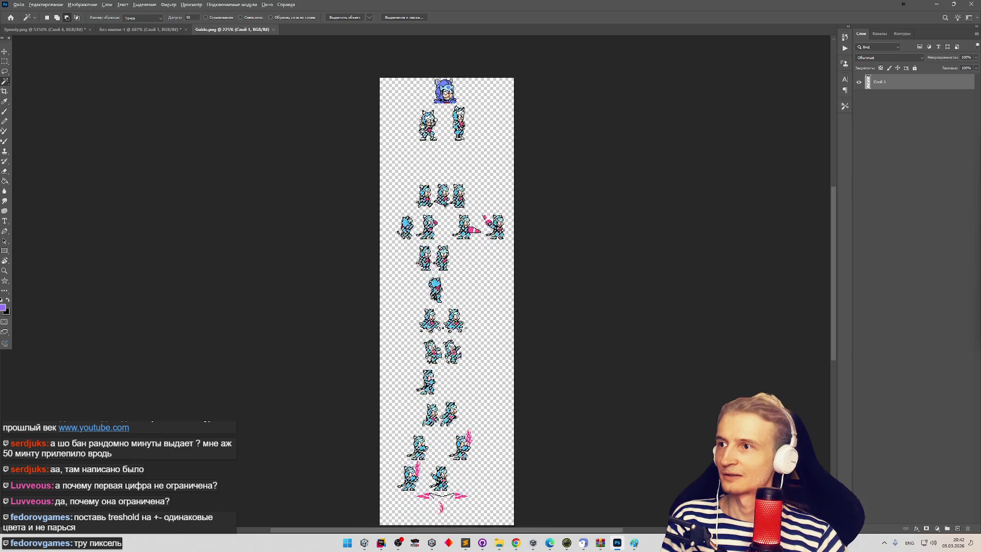
{"action": "scroll", "coordinate": [552, 191], "scroll_direction": "up", "scroll_amount": 5}
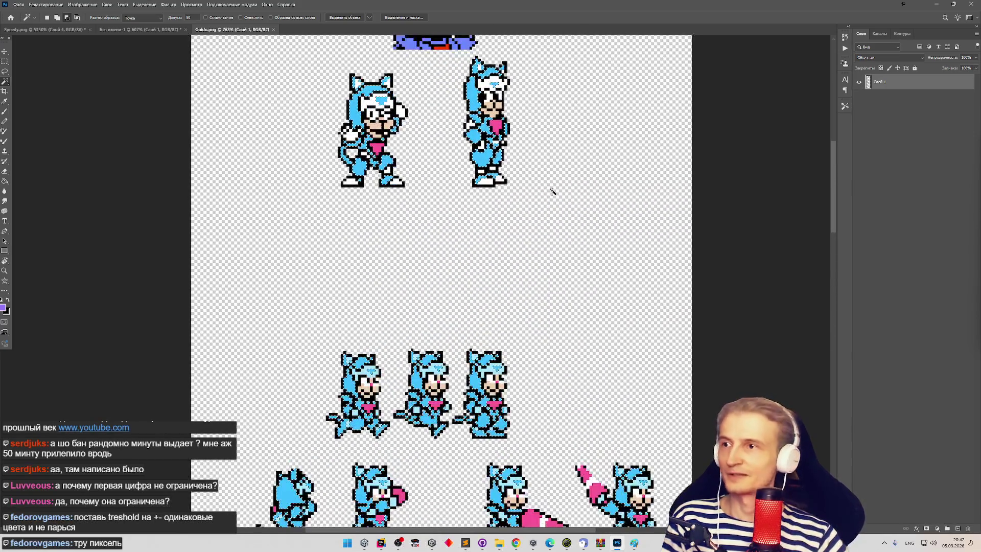
{"action": "scroll", "coordinate": [544, 197], "scroll_direction": "up", "scroll_amount": 1}
{"action": "scroll", "coordinate": [540, 201], "scroll_direction": "down", "scroll_amount": 1}
{"action": "scroll", "coordinate": [539, 200], "scroll_direction": "up", "scroll_amount": 1}
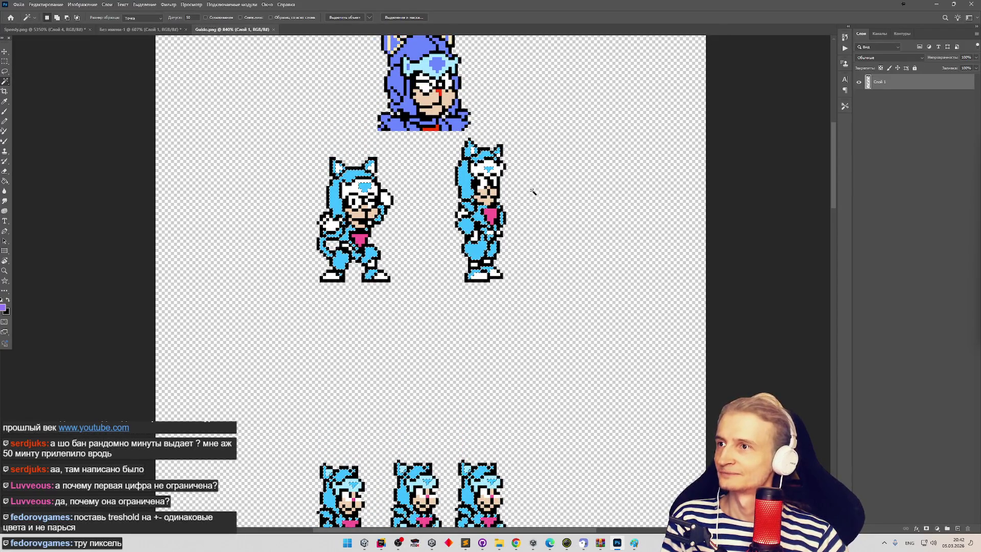
{"action": "scroll", "coordinate": [533, 191], "scroll_direction": "up", "scroll_amount": 1}
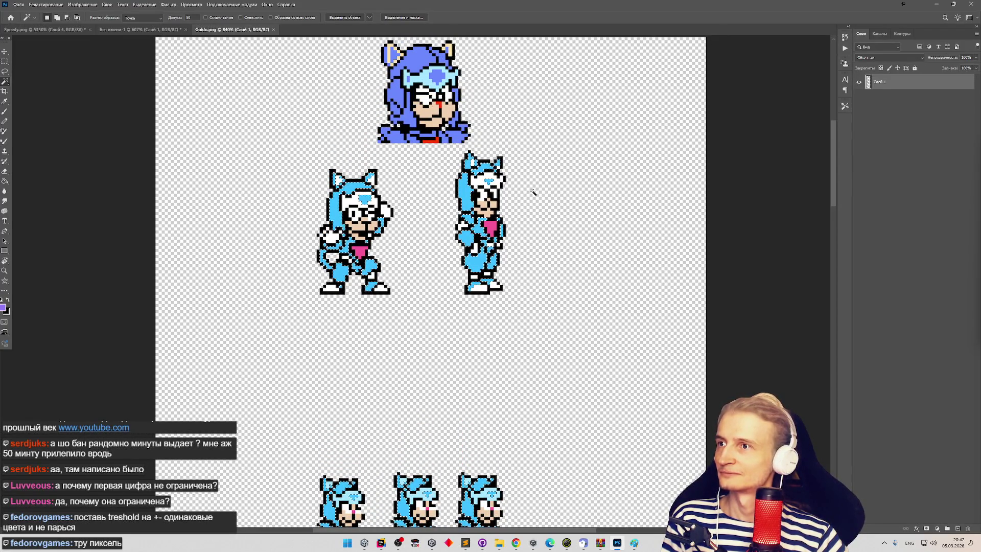
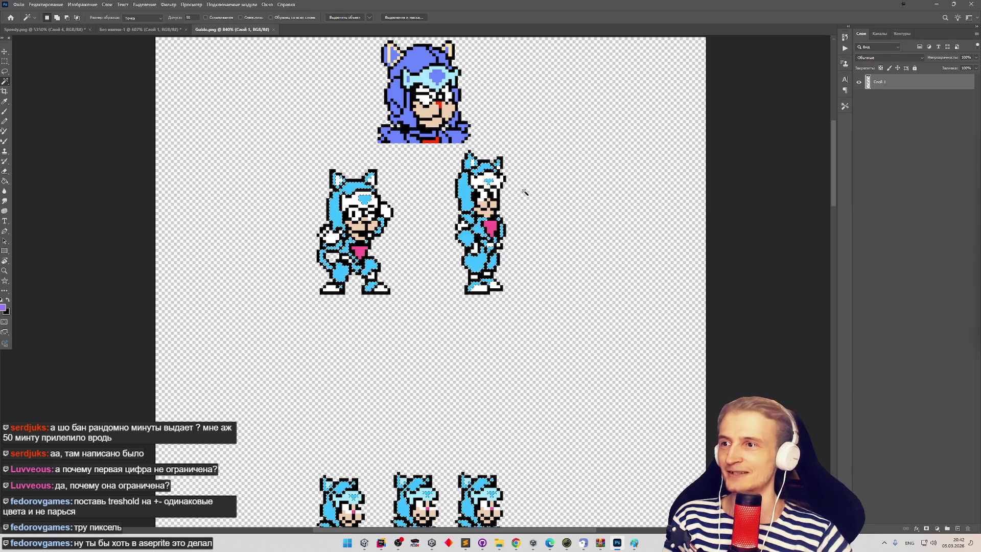
- Magic-wand select the sprites' light-blue areas and look down the sheet to the later attack frames
{"action": "left_click", "coordinate": [472, 193]}
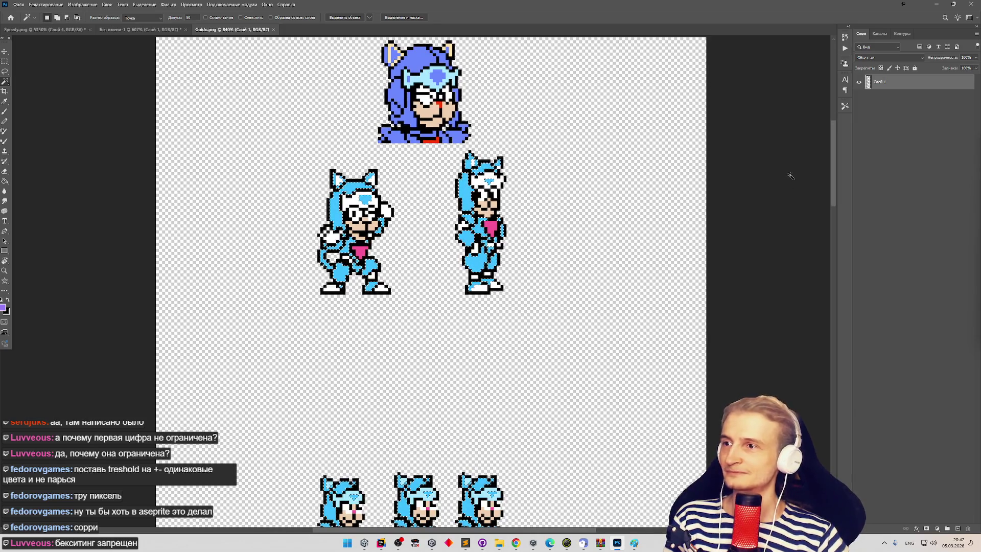
{"action": "scroll", "coordinate": [832, 172], "scroll_direction": "down", "scroll_amount": 2}
{"action": "scroll", "coordinate": [828, 170], "scroll_direction": "down", "scroll_amount": 1}
{"action": "scroll", "coordinate": [821, 174], "scroll_direction": "up", "scroll_amount": 2}
{"action": "scroll", "coordinate": [822, 161], "scroll_direction": "up", "scroll_amount": 2}
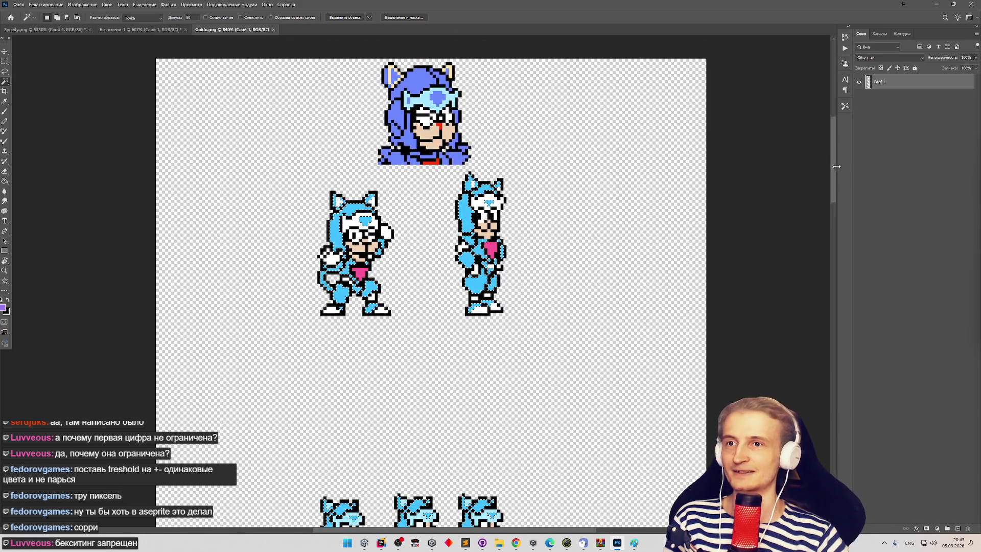
{"action": "scroll", "coordinate": [834, 174], "scroll_direction": "down", "scroll_amount": 1}
{"action": "left_click_drag", "start_coordinate": [833, 174], "coordinate": [832, 309]}
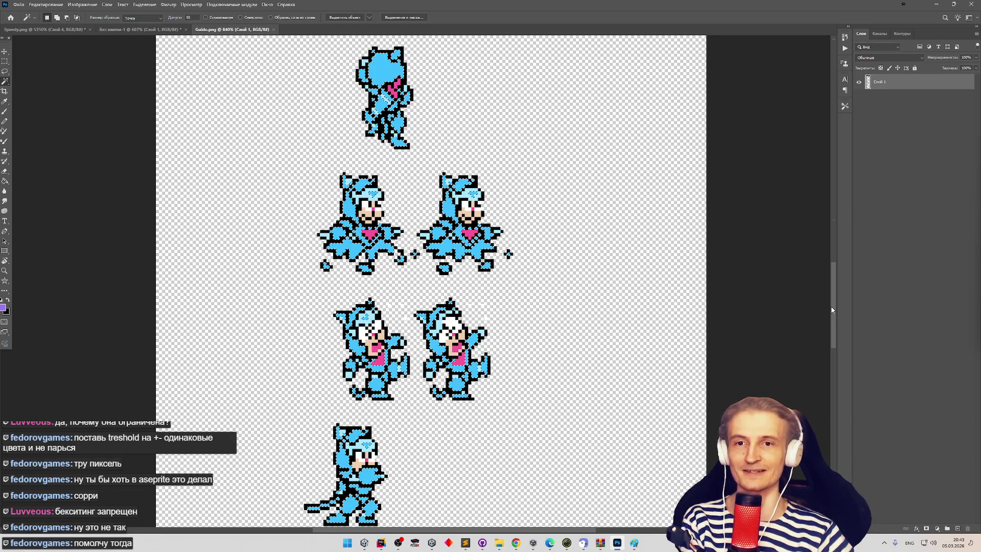
{"action": "left_click_drag", "start_coordinate": [832, 310], "coordinate": [823, 400]}
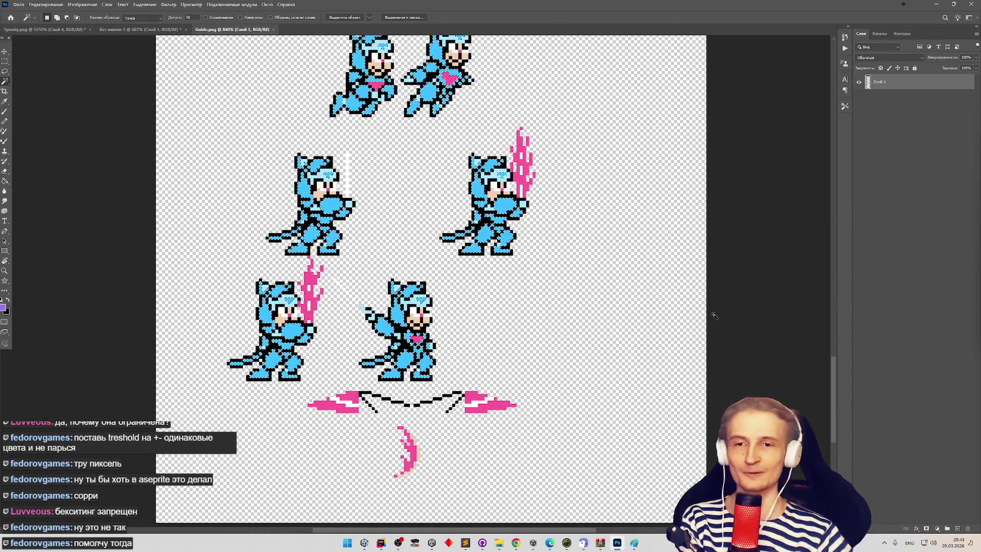
- Delete the selected light-blue pixels, then undo to bring back the blue fills
{"action": "key", "text": "Delete"}
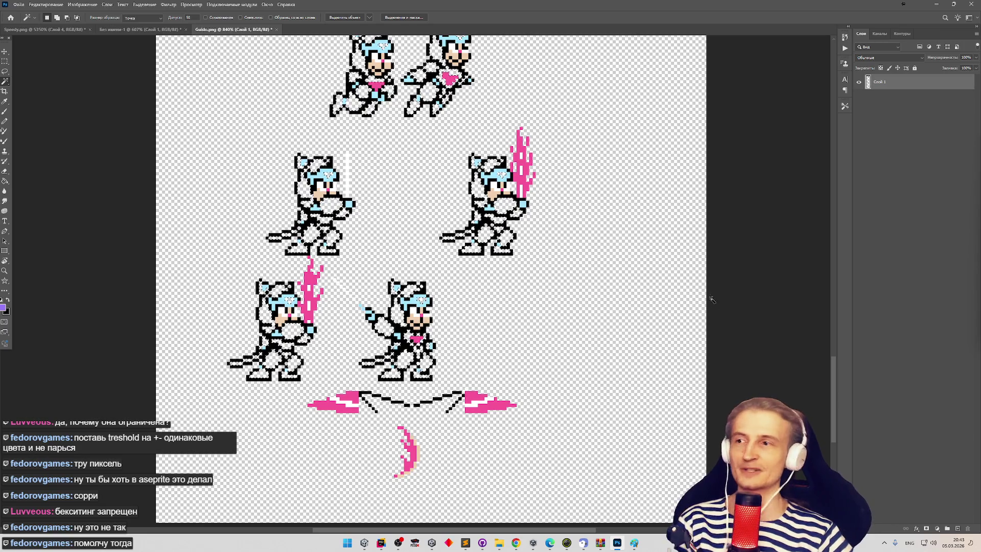
{"action": "scroll", "coordinate": [441, 202], "scroll_direction": "up", "scroll_amount": 3}
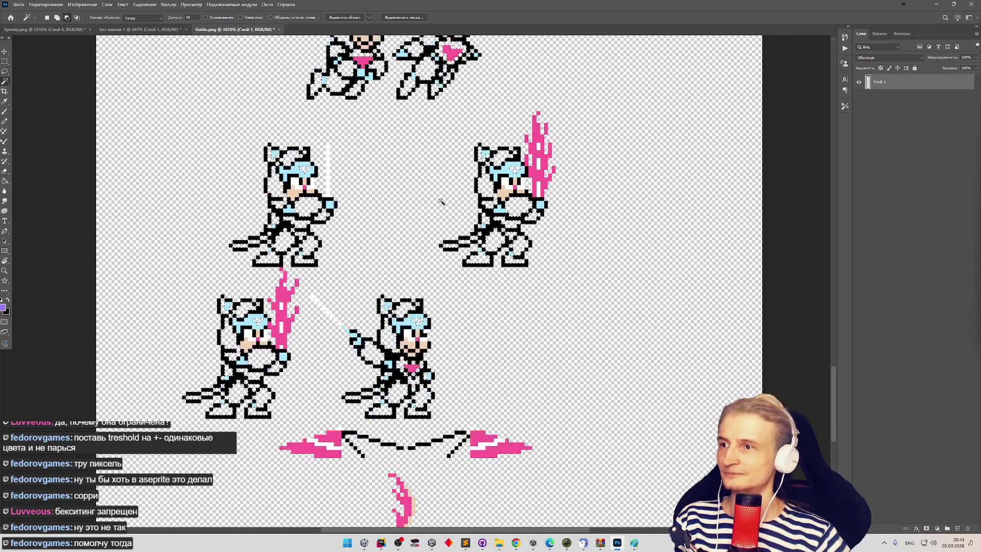
{"action": "scroll", "coordinate": [441, 201], "scroll_direction": "down", "scroll_amount": 3}
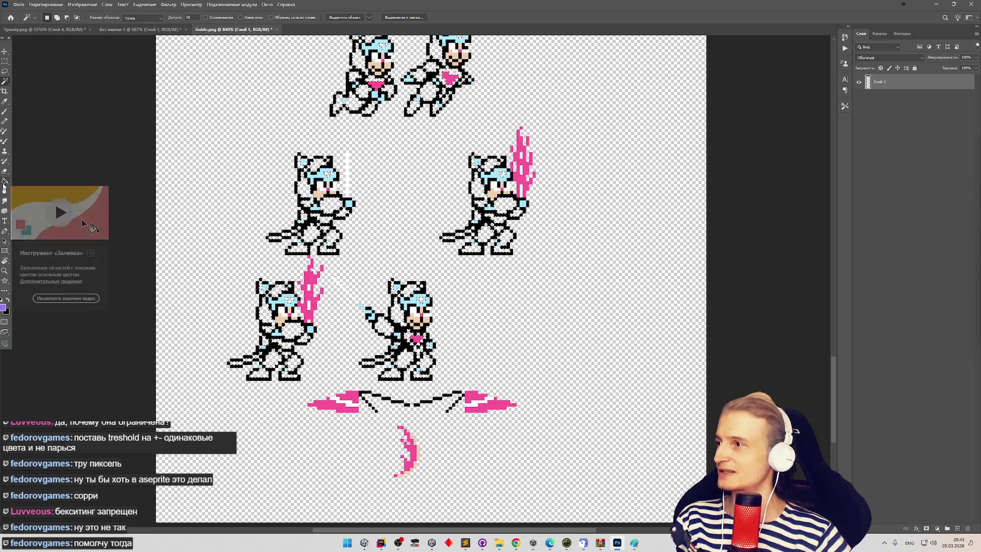
{"action": "key", "text": "ctrl+z"}
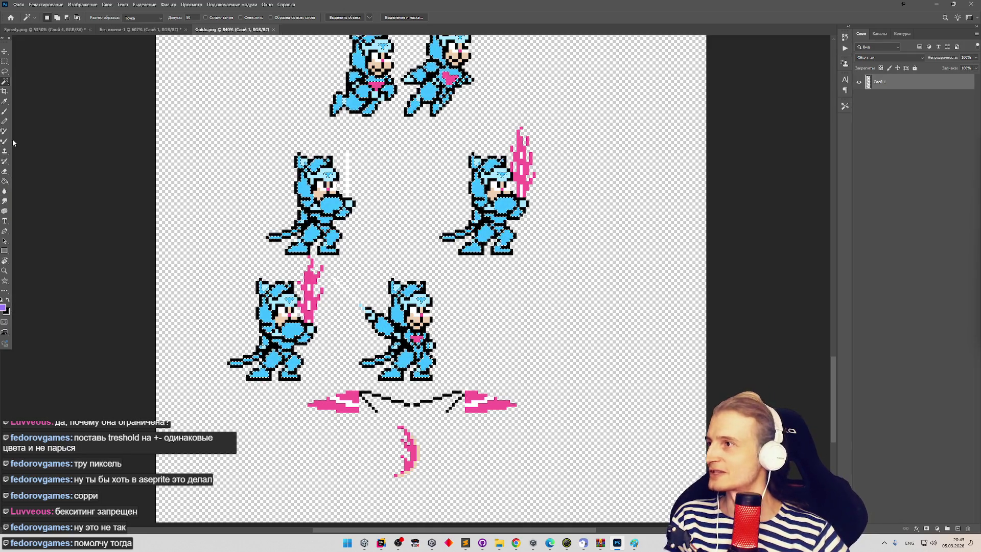
- Sample the sprites' blue with the Eyedropper as the fill colour and switch to Paint Bucket
{"action": "left_click", "coordinate": [6, 101]}
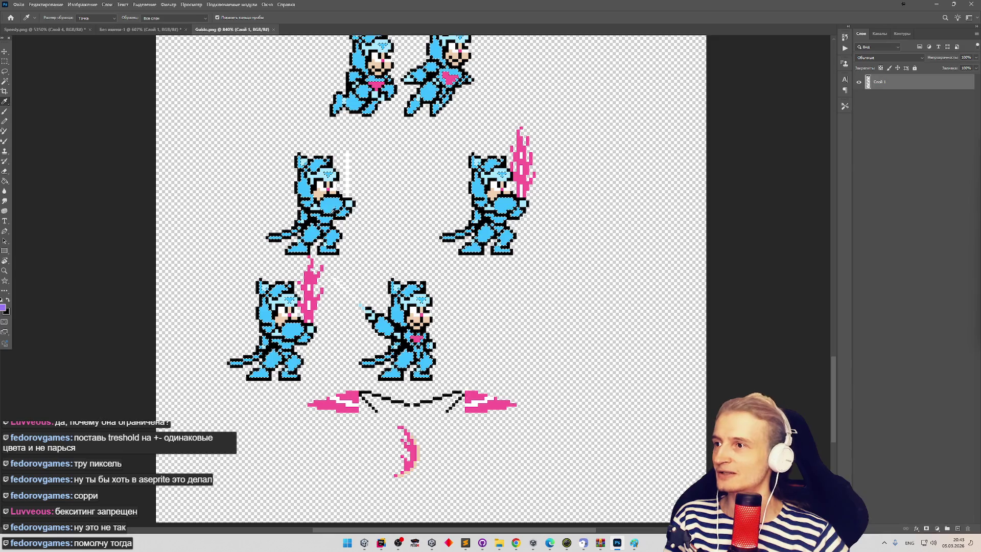
{"action": "left_click", "coordinate": [331, 203]}
{"action": "left_click", "coordinate": [7, 182]}
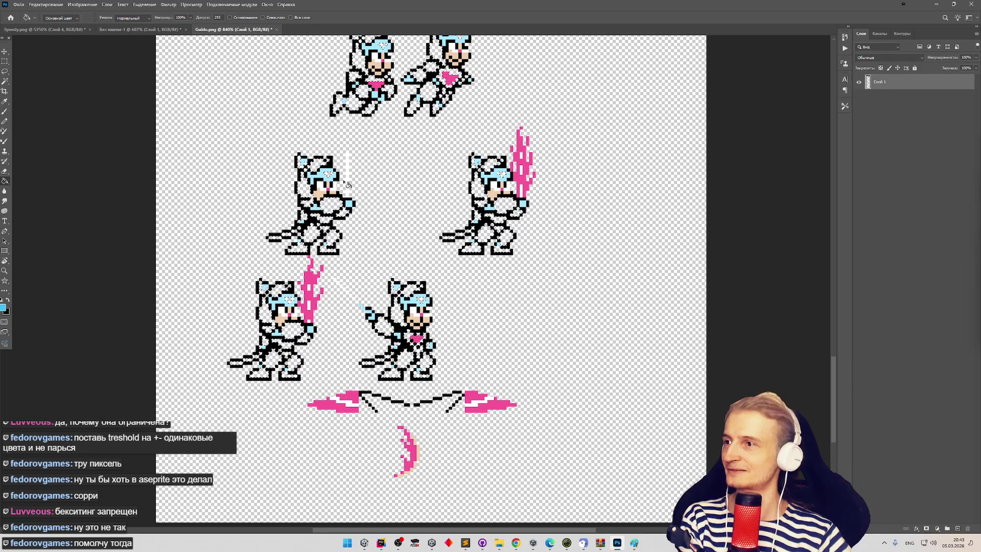
{"action": "scroll", "coordinate": [341, 185], "scroll_direction": "up", "scroll_amount": 2}
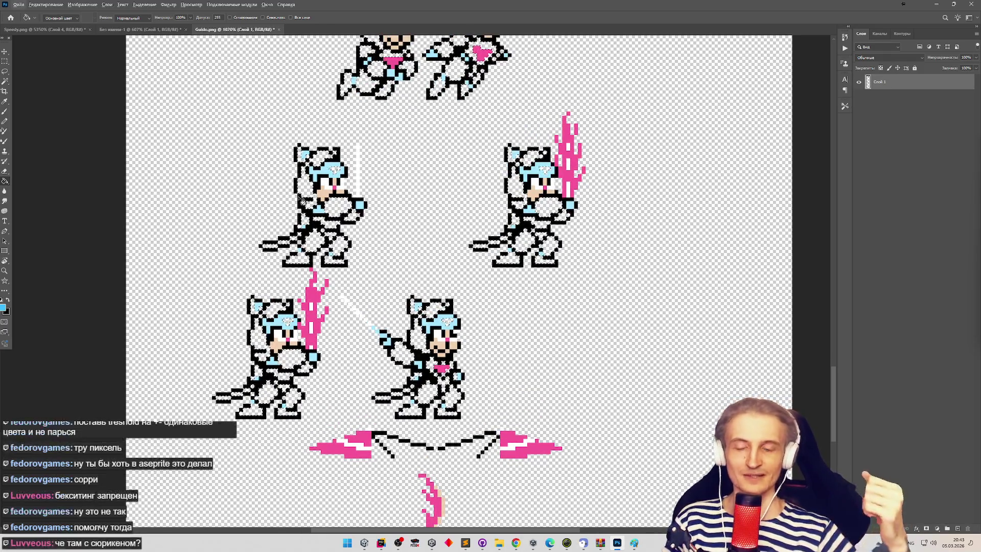
{"action": "scroll", "coordinate": [302, 201], "scroll_direction": "up", "scroll_amount": 1}
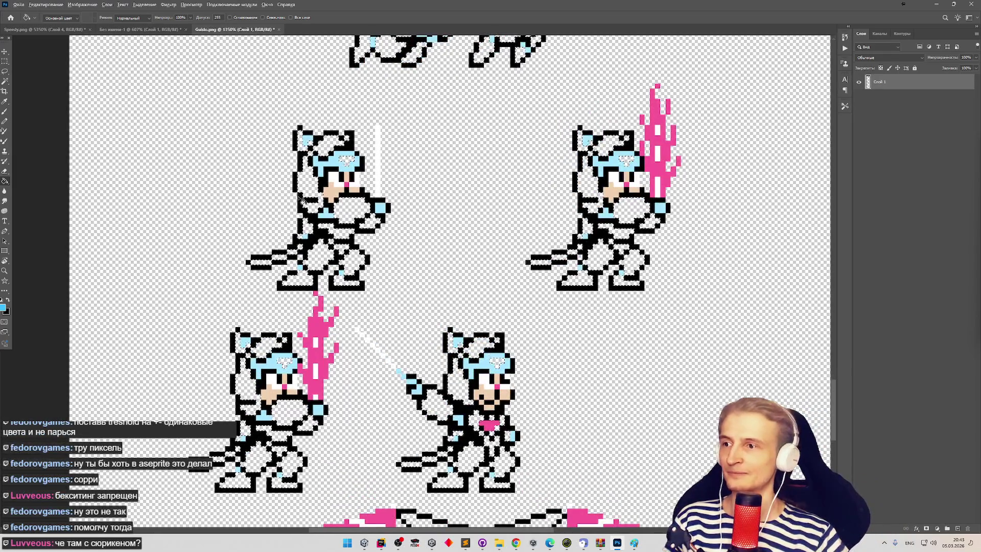
{"action": "scroll", "coordinate": [301, 202], "scroll_direction": "up", "scroll_amount": 1}
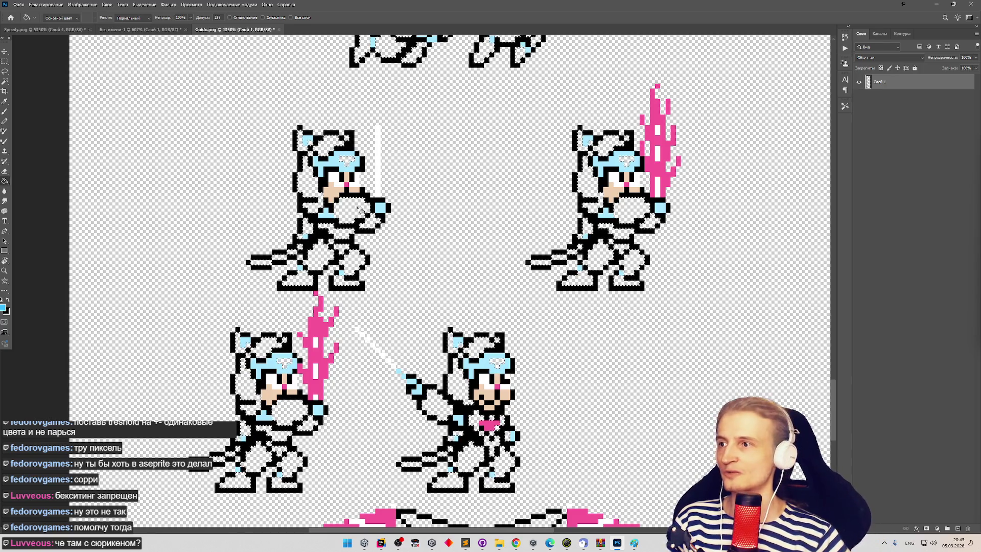
- Check the sprite sheet zoomed, save Guido.png and return to the Unity editor
{"action": "scroll", "coordinate": [353, 212], "scroll_direction": "down", "scroll_amount": 1}
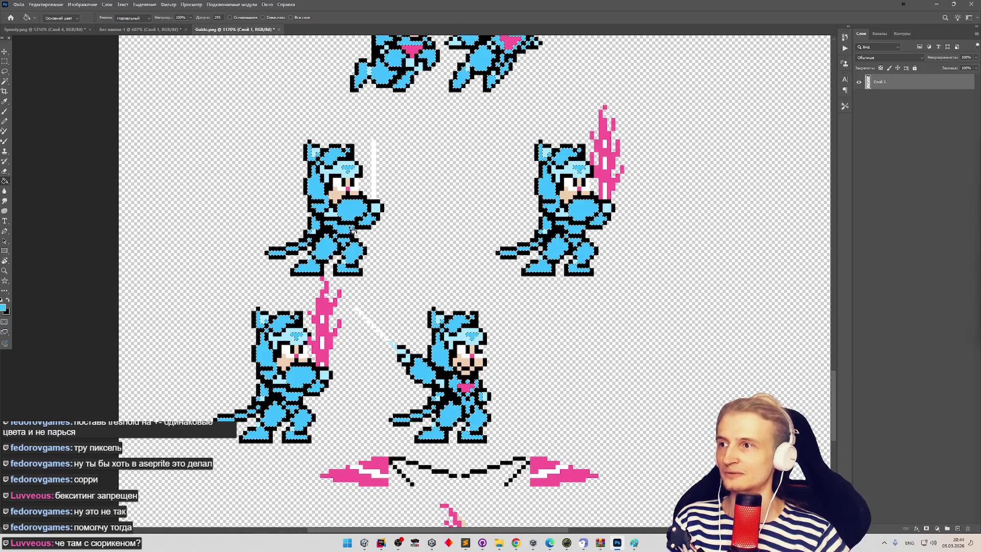
{"action": "scroll", "coordinate": [410, 227], "scroll_direction": "down", "scroll_amount": 1}
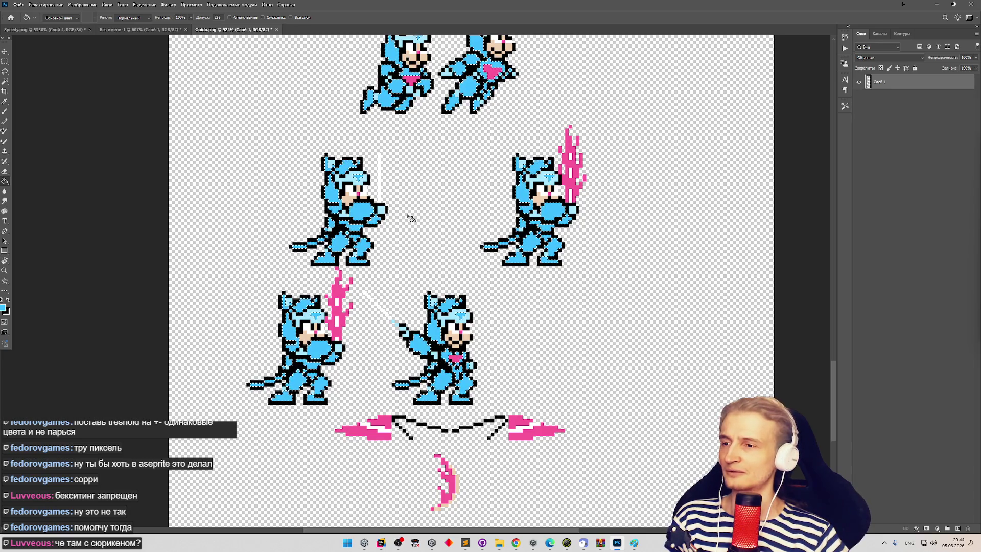
{"action": "scroll", "coordinate": [410, 218], "scroll_direction": "down", "scroll_amount": 1}
{"action": "scroll", "coordinate": [411, 219], "scroll_direction": "down", "scroll_amount": 2}
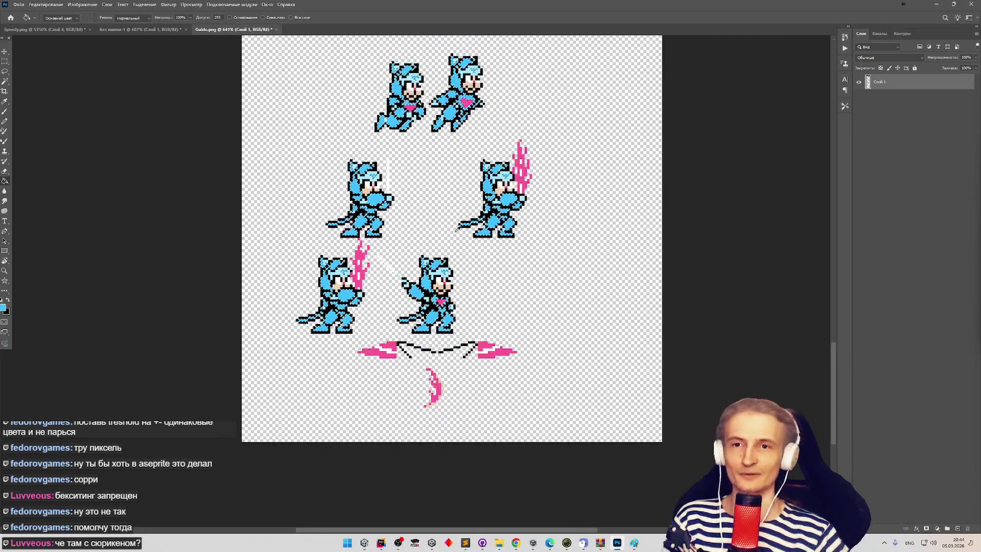
{"action": "scroll", "coordinate": [457, 229], "scroll_direction": "up", "scroll_amount": 2}
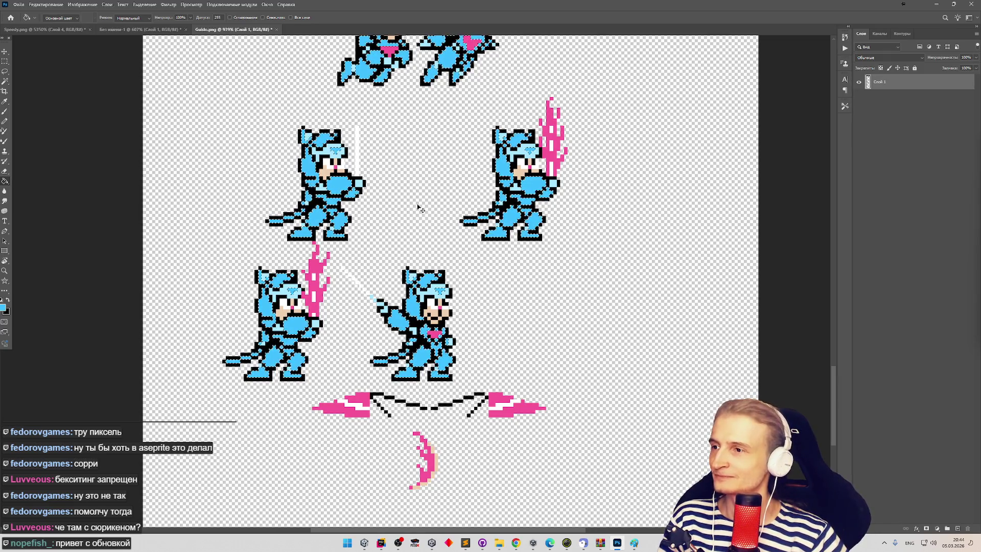
{"action": "key", "text": "ctrl+s"}
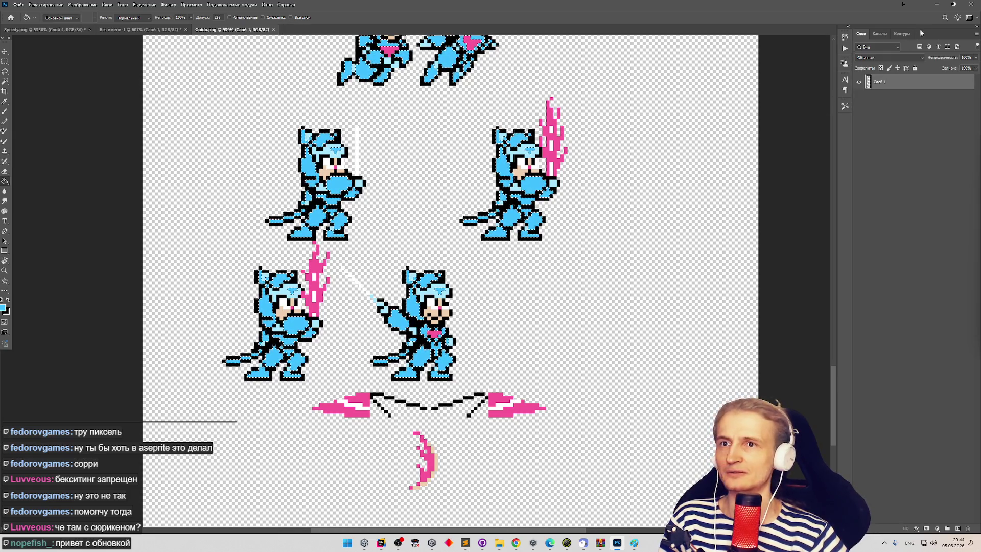
{"action": "left_click", "coordinate": [937, 9]}
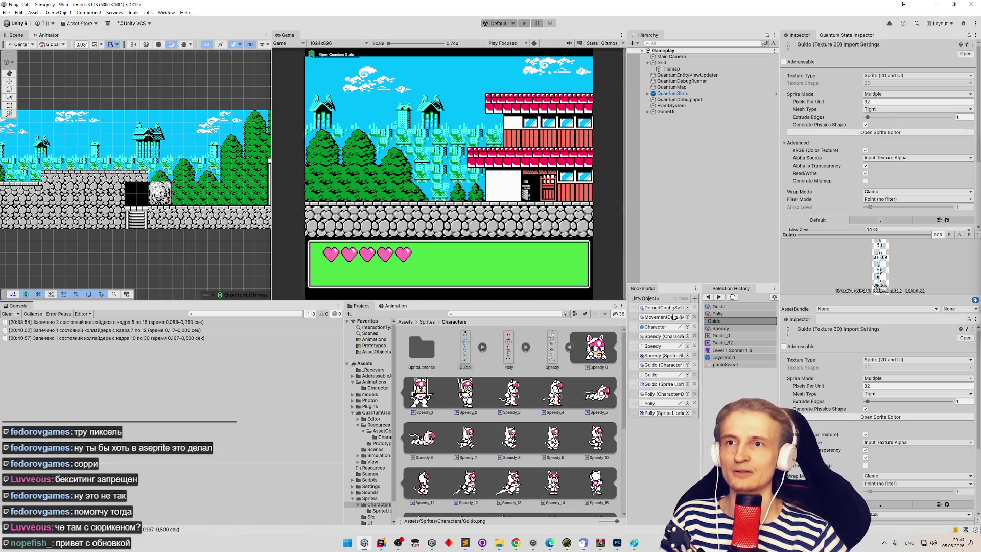
- Compare the import settings of the Polly, Guido and Speedy_2 sprites, ending on Guido
{"action": "left_click", "coordinate": [507, 346]}
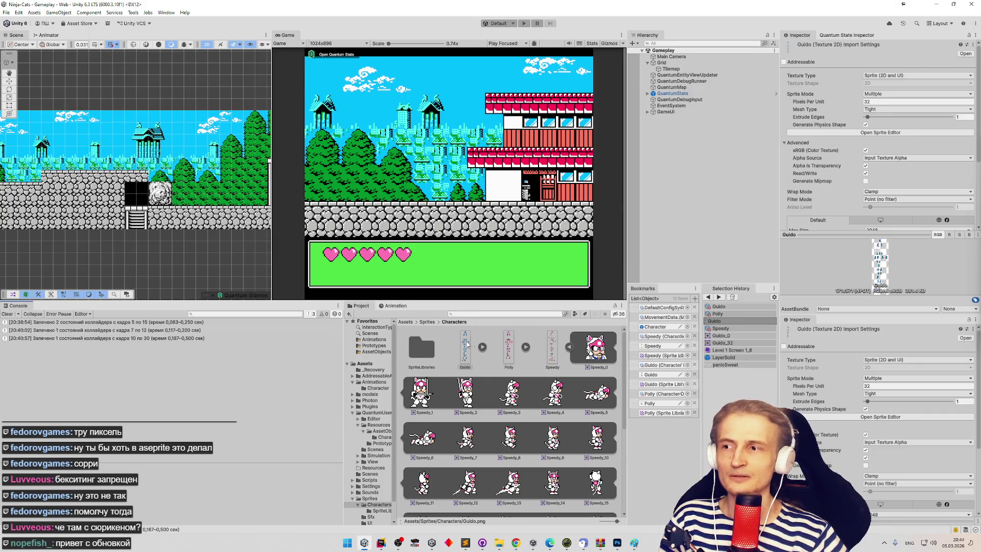
{"action": "left_click", "coordinate": [467, 341]}
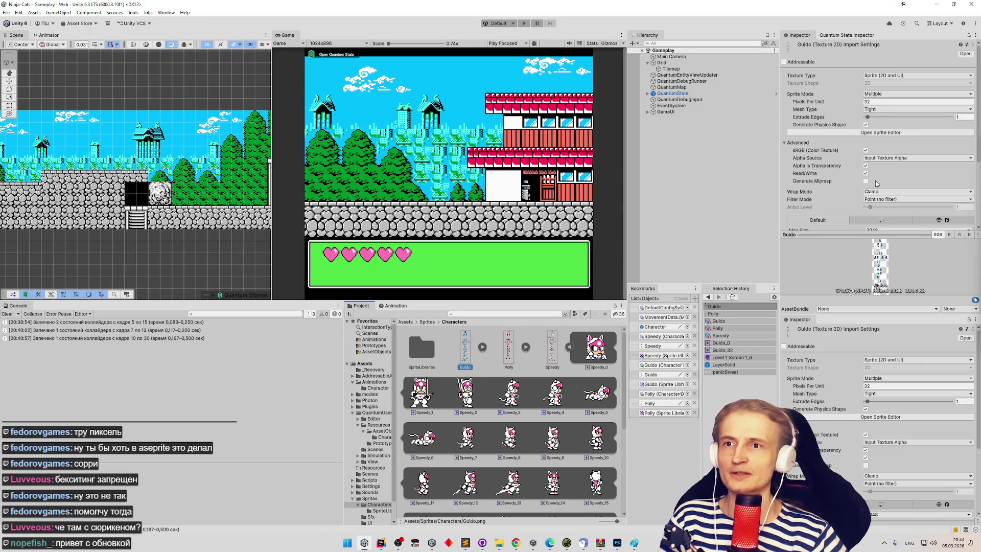
{"action": "scroll", "coordinate": [875, 183], "scroll_direction": "down", "scroll_amount": 3}
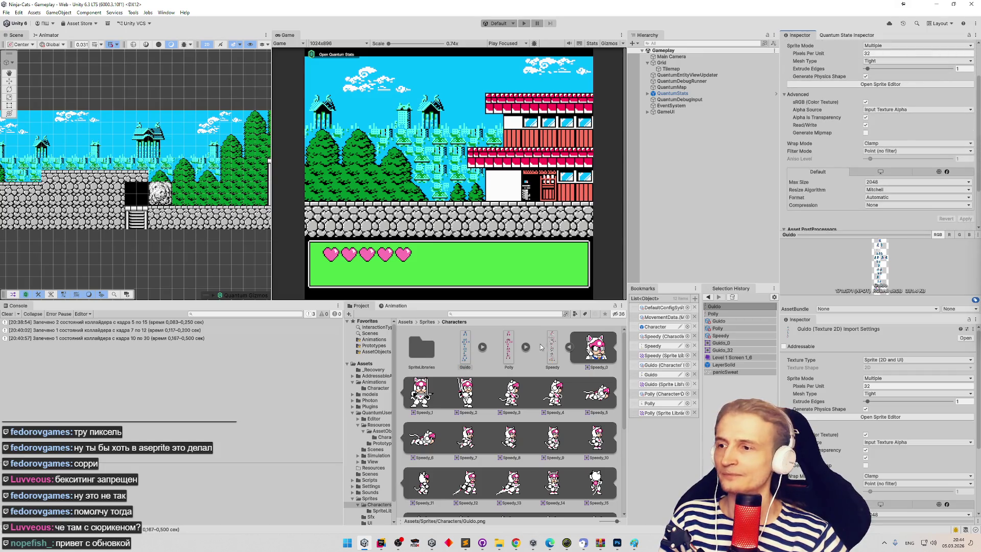
{"action": "left_click", "coordinate": [466, 393]}
{"action": "left_click", "coordinate": [465, 348]}
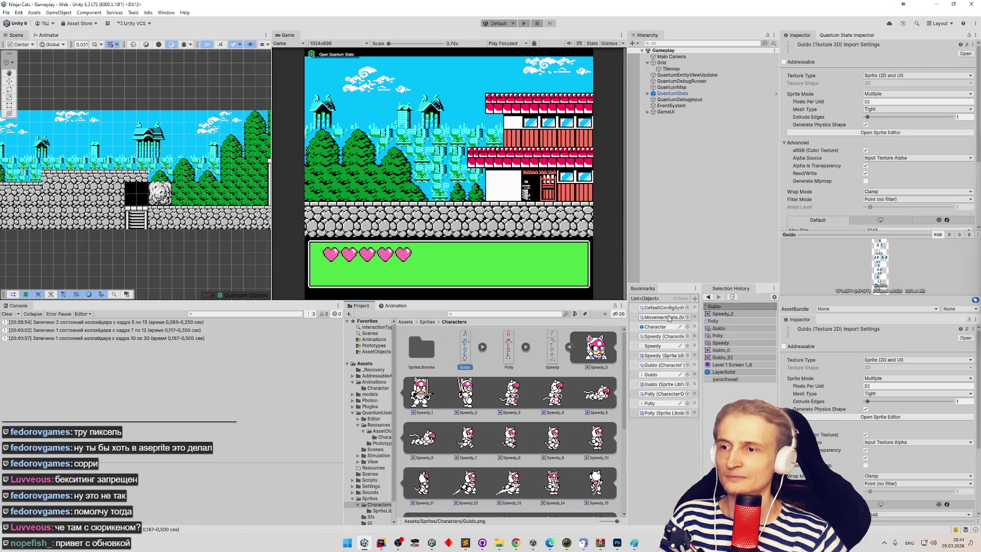
- Open Guido's CharacterData palette, re-bake its collider states and clear the Console
{"action": "left_click", "coordinate": [663, 365]}
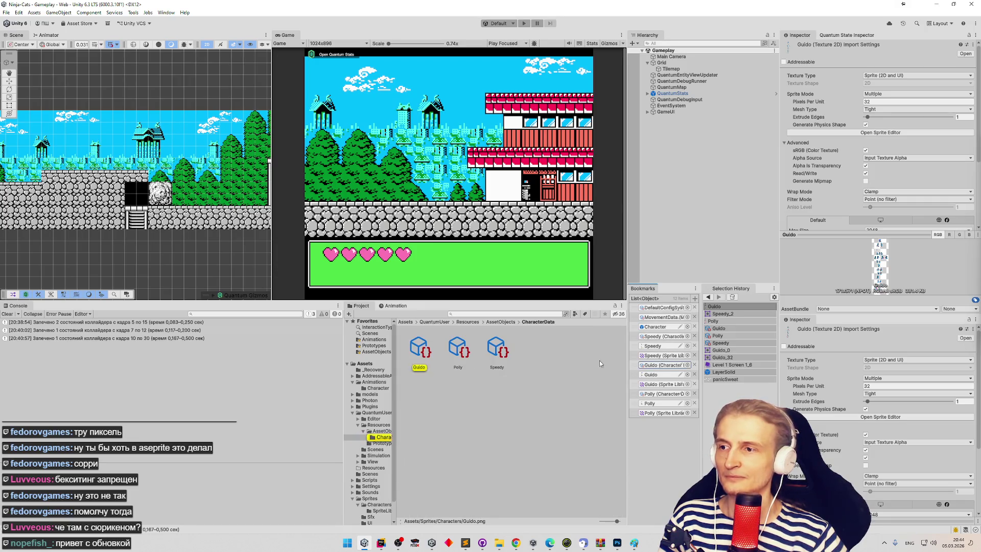
{"action": "left_click", "coordinate": [421, 352]}
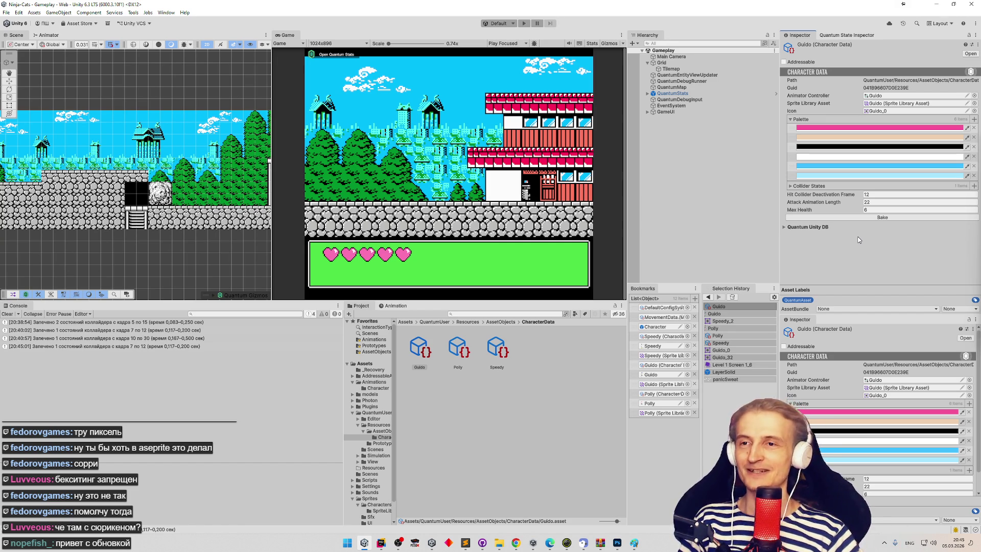
{"action": "left_click", "coordinate": [862, 219]}
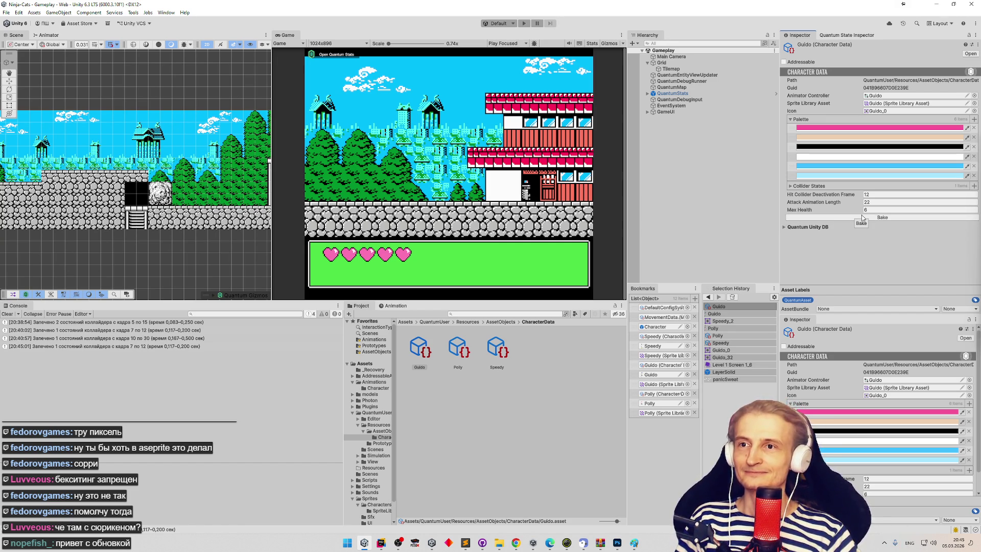
{"action": "left_click", "coordinate": [8, 315]}
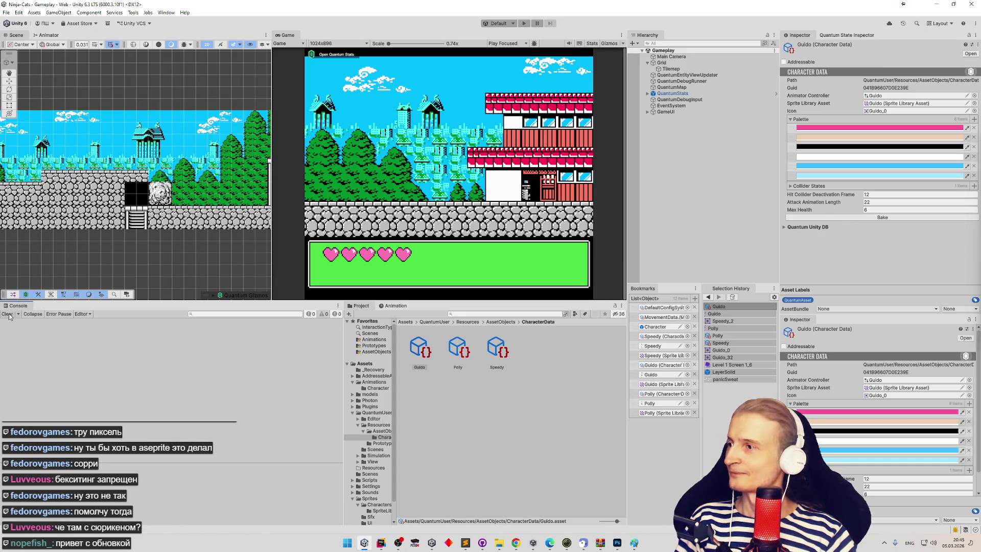
{"action": "key", "text": "alt+Tab"}
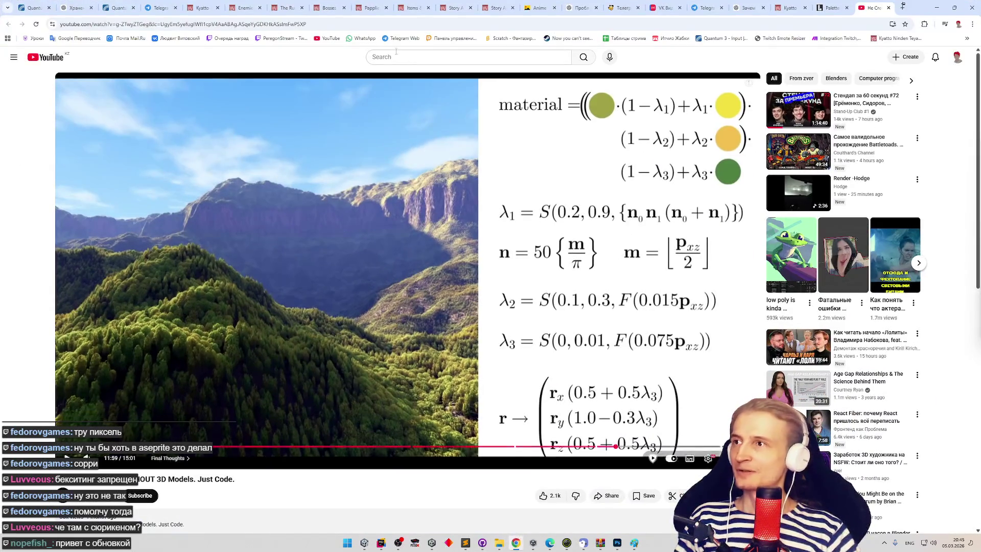
{"action": "left_click", "coordinate": [830, 6]}
{"action": "left_click", "coordinate": [790, 8]}
{"action": "left_click", "coordinate": [748, 9]}
{"action": "scroll", "coordinate": [720, 215], "scroll_direction": "up", "scroll_amount": 5}
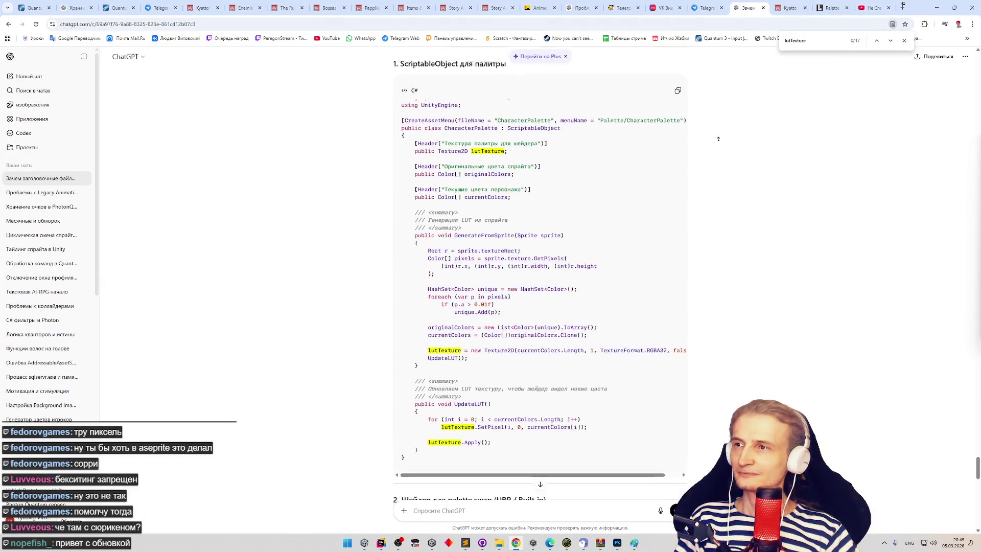
{"action": "scroll", "coordinate": [719, 215], "scroll_direction": "down", "scroll_amount": 4}
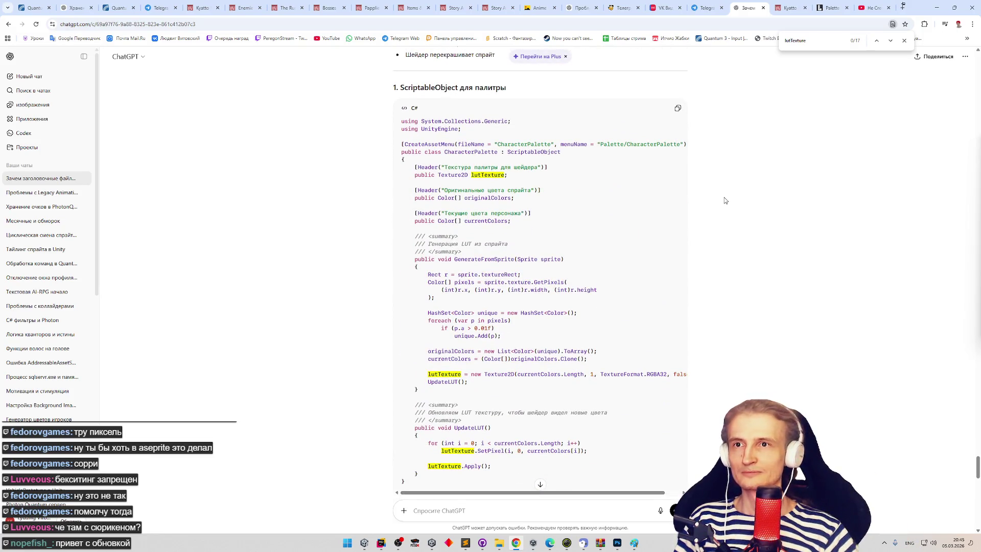
{"action": "key", "text": "alt+Tab"}
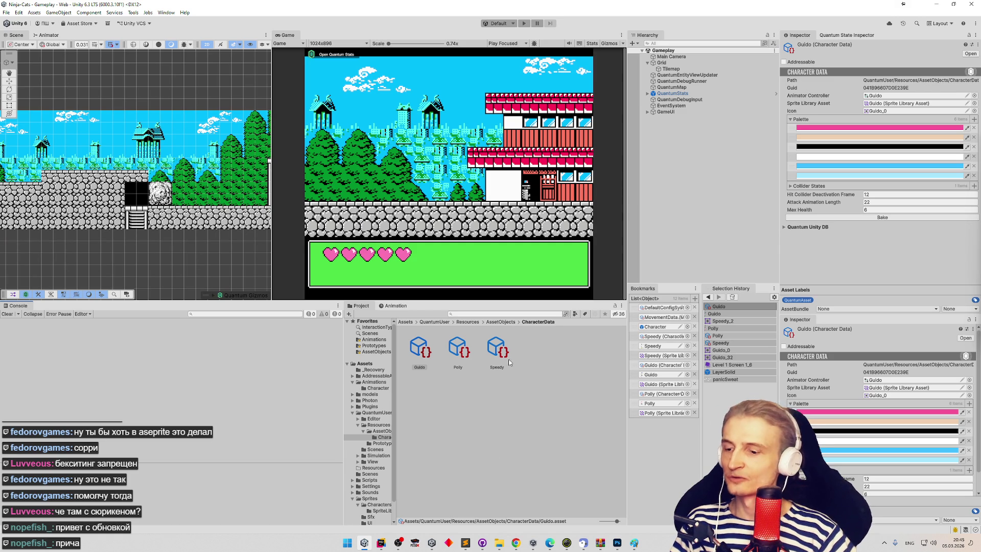
- Empty the QuantumDebugRunner's local player Character Data slot, removing Speedy
{"action": "left_click", "coordinate": [714, 82]}
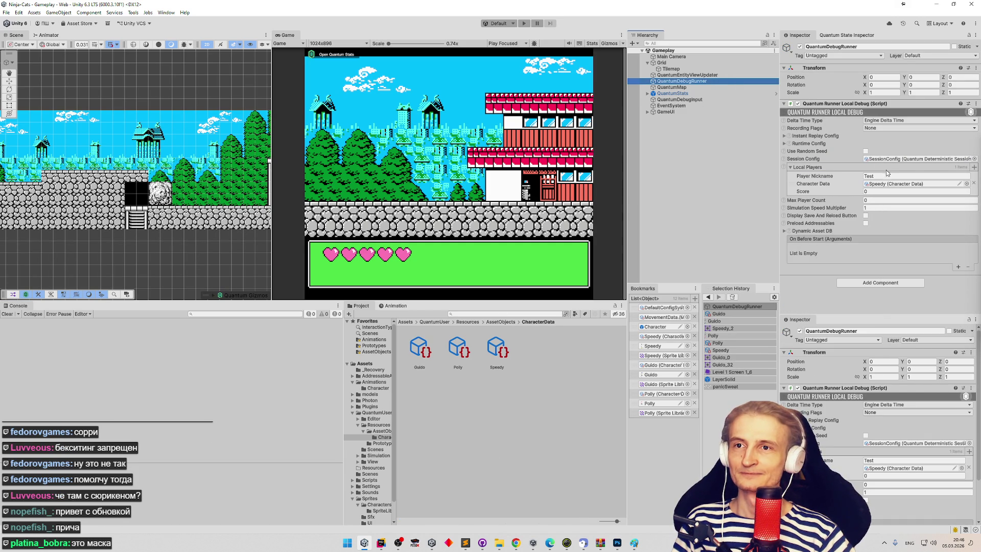
{"action": "left_click", "coordinate": [938, 184]}
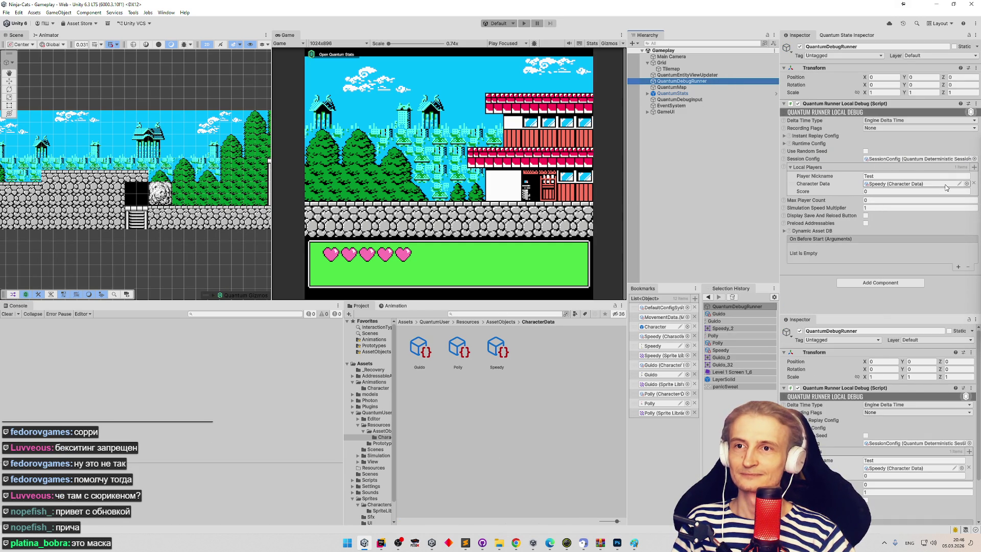
{"action": "key", "text": "Delete"}
- Start Play mode from the Game view with Ctrl+P
{"action": "left_click", "coordinate": [484, 136]}
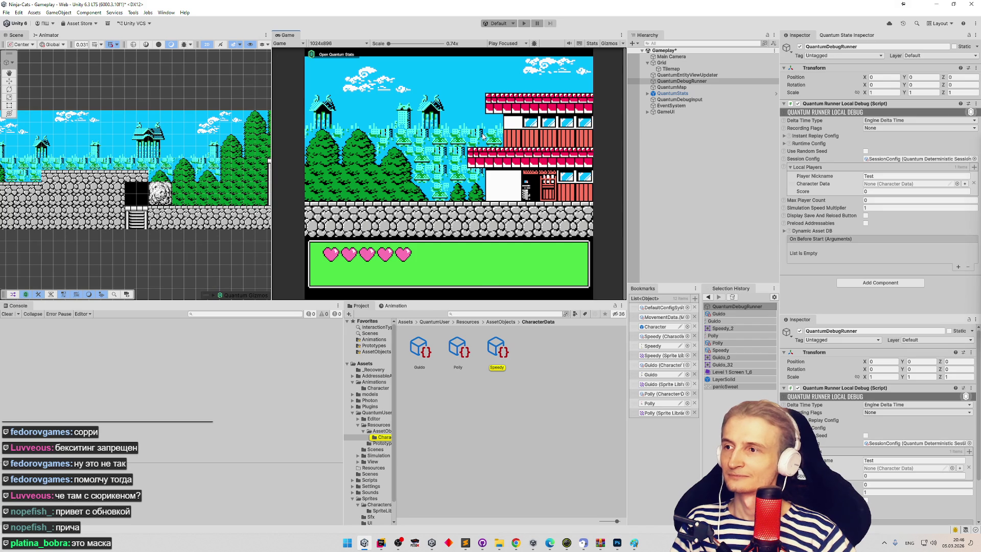
{"action": "key", "text": "ctrl+p"}
{"action": "scroll", "coordinate": [216, 195], "scroll_direction": "up", "scroll_amount": 2}
- Follow the game by panning the Scene view from the ladder area to the house screen, then stop Play mode
{"action": "mouse_move", "coordinate": [240, 184]}
{"action": "left_mouse_down"}
{"action": "mouse_move", "coordinate": [193, 177]}
{"action": "mouse_move", "coordinate": [200, 182]}
{"action": "left_mouse_up"}
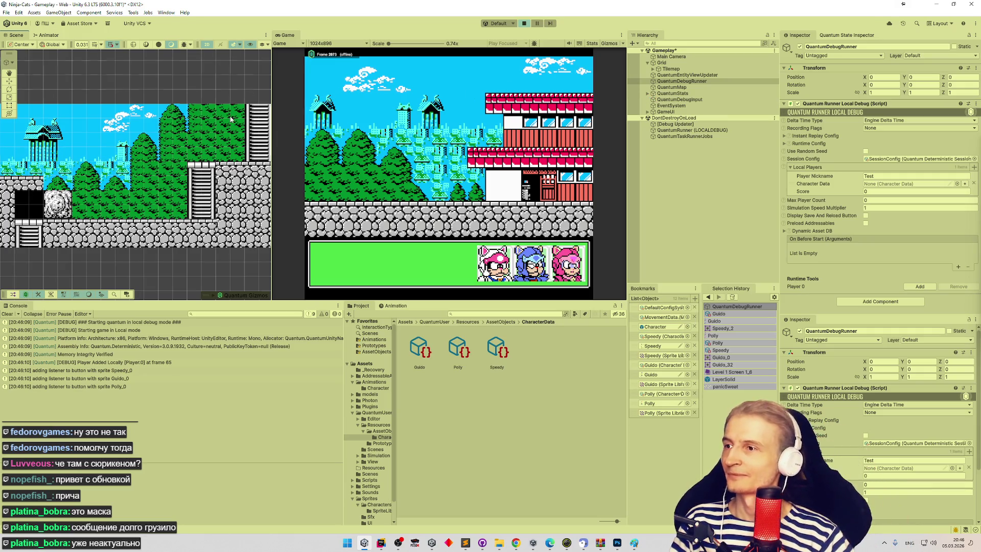
{"action": "scroll", "coordinate": [187, 160], "scroll_direction": "down", "scroll_amount": 2}
{"action": "mouse_move", "coordinate": [187, 160]}
{"action": "left_mouse_down"}
{"action": "mouse_move", "coordinate": [188, 137]}
{"action": "mouse_move", "coordinate": [307, 163]}
{"action": "left_mouse_up"}
{"action": "scroll", "coordinate": [162, 187], "scroll_direction": "up", "scroll_amount": 3}
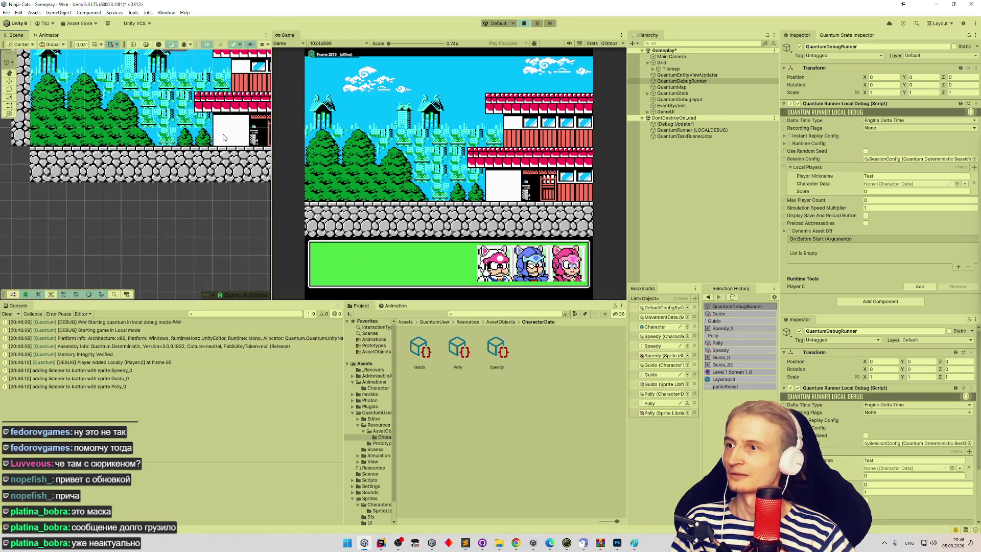
{"action": "scroll", "coordinate": [162, 187], "scroll_direction": "up", "scroll_amount": 3}
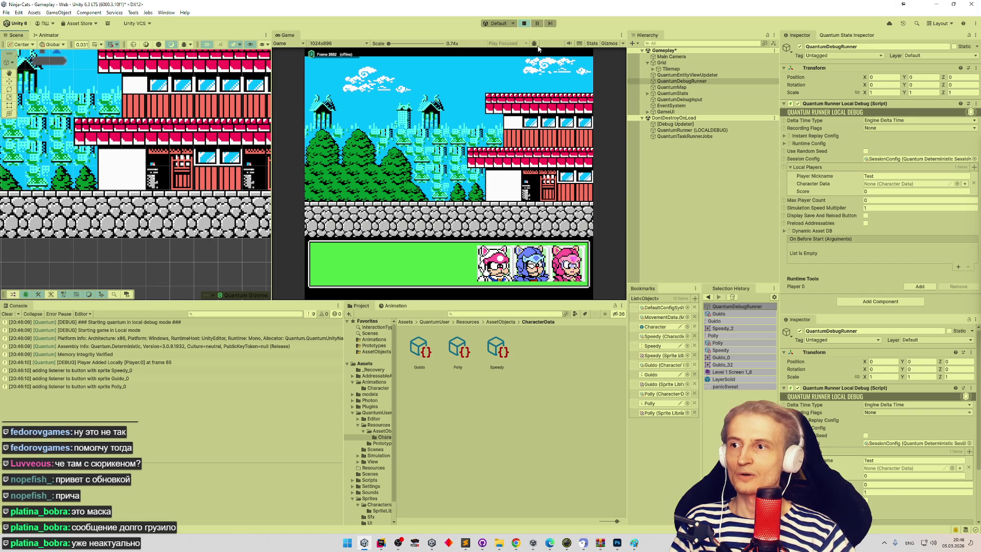
{"action": "left_click", "coordinate": [524, 24]}
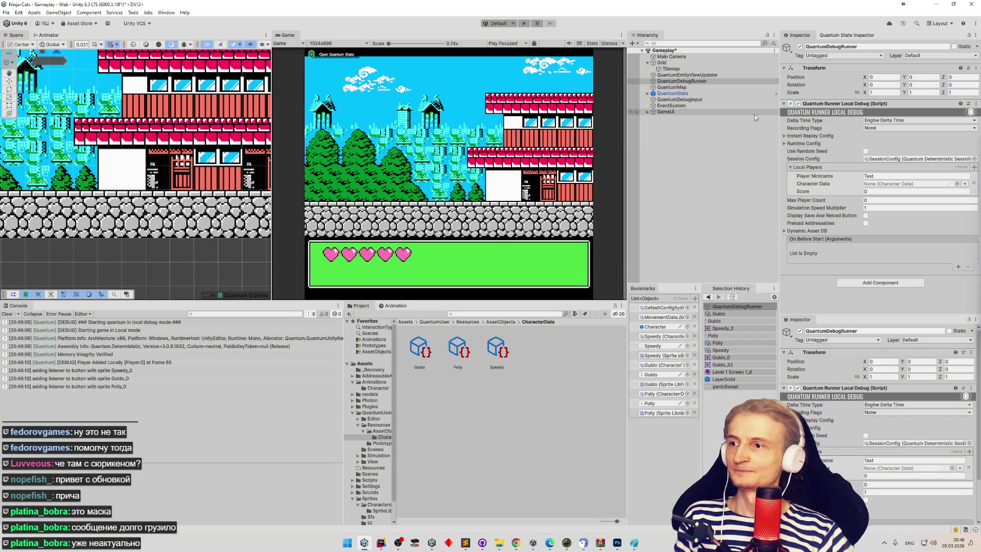